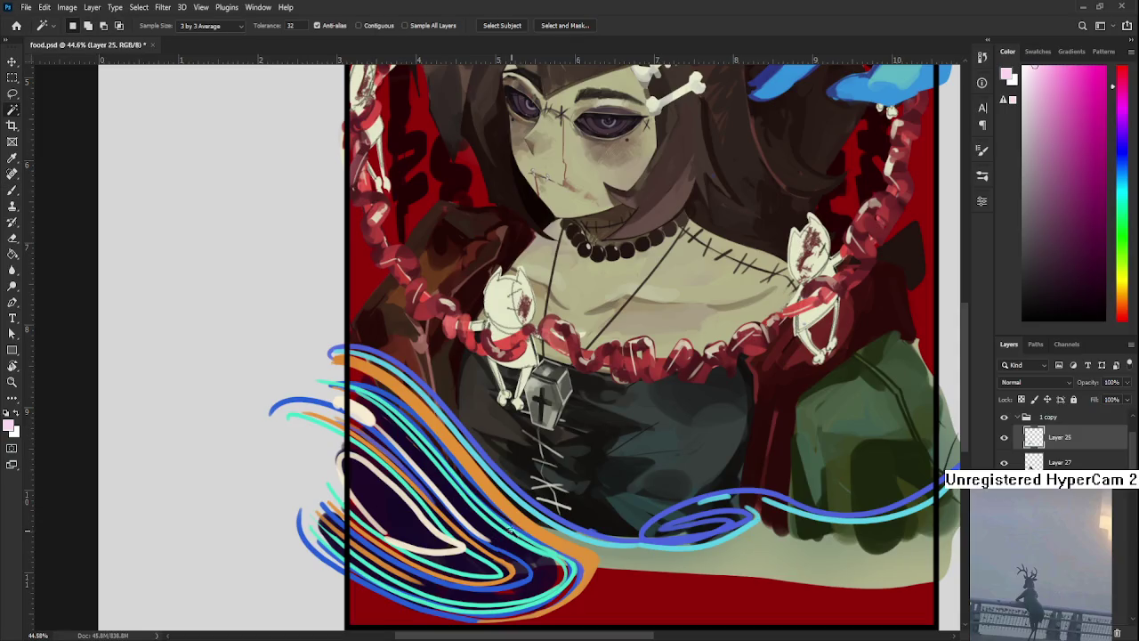
# Step: Magic Wand the cyan strokes in the lower-left waves and sample their teal with the Brush
pyautogui.click(531, 551)
pyautogui.scroll(-3, 531, 552)
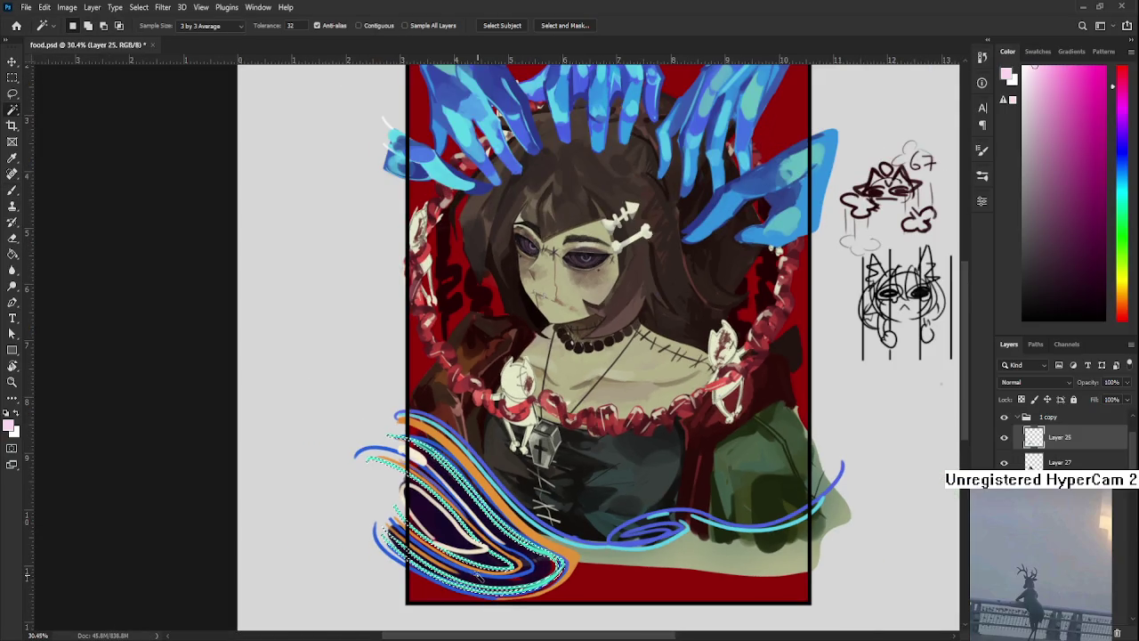
pyautogui.press('b')
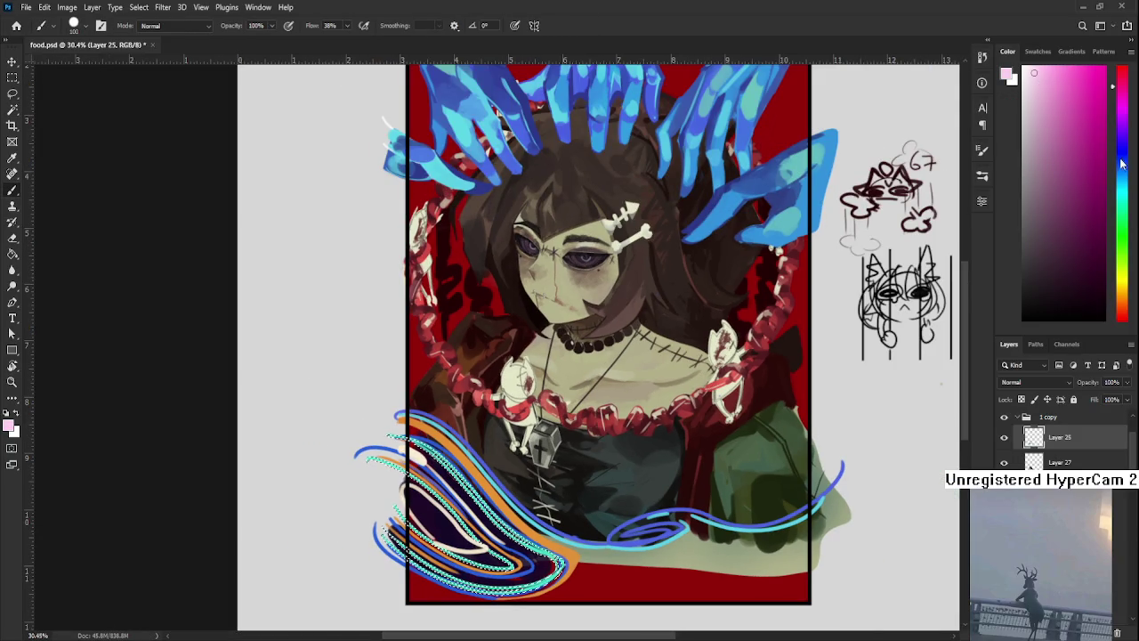
pyautogui.keyDown('alt'); pyautogui.click(543, 552); pyautogui.keyUp('alt')
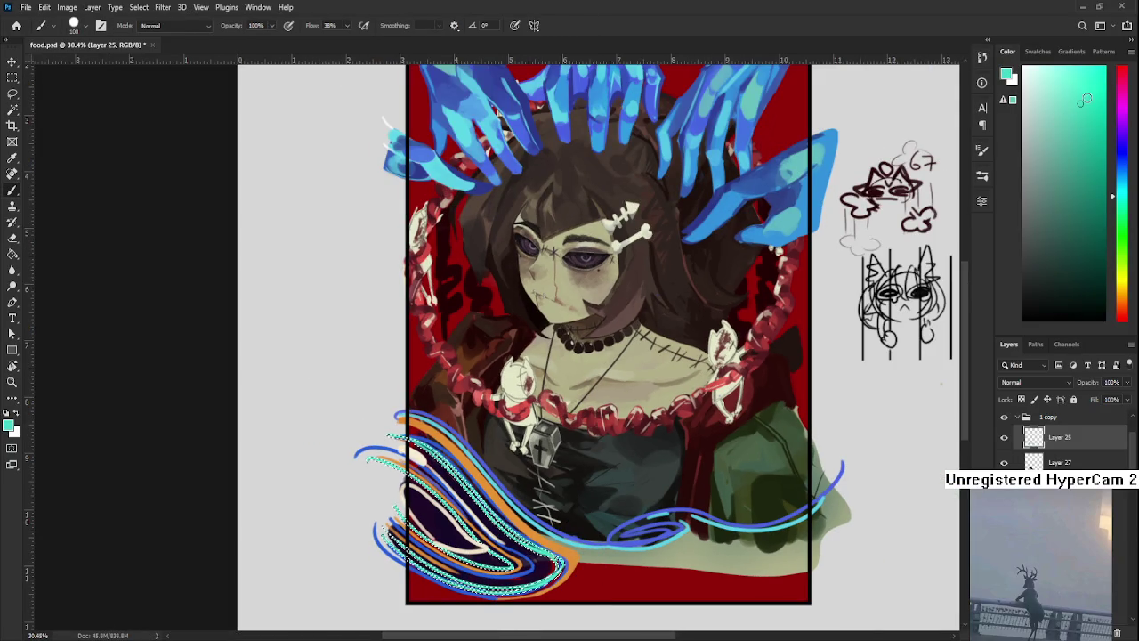
# Step: Choose a lighter mint paint colour and shrink the brush to about 200
pyautogui.click(1036, 72)
pyautogui.scroll(-2, 606, 343)
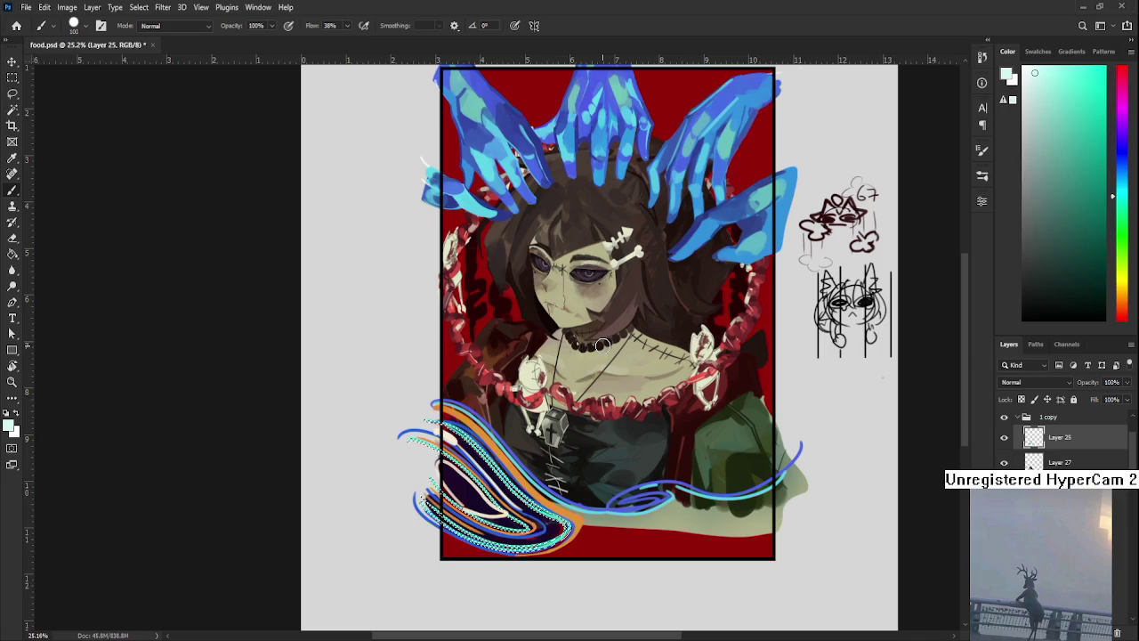
pyautogui.press('[')
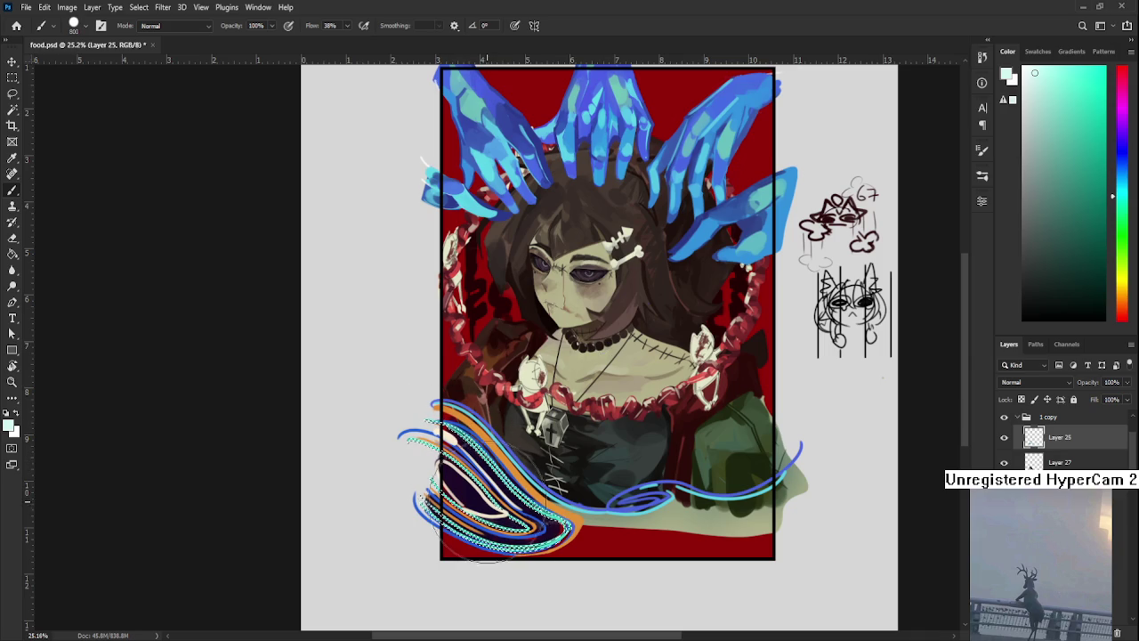
pyautogui.press('[')
pyautogui.press('[')
pyautogui.press('[')
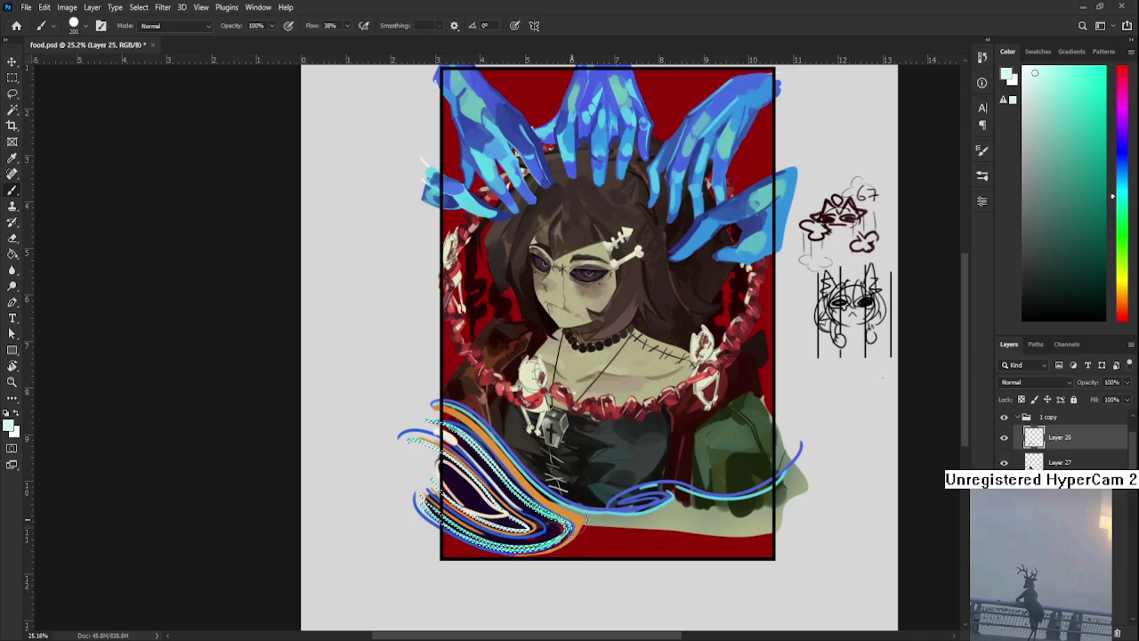
# Step: Switch to the Lasso and clear the selection around the waves
pyautogui.press('l')
pyautogui.click(596, 572)
pyautogui.scroll(-1, 589, 561)
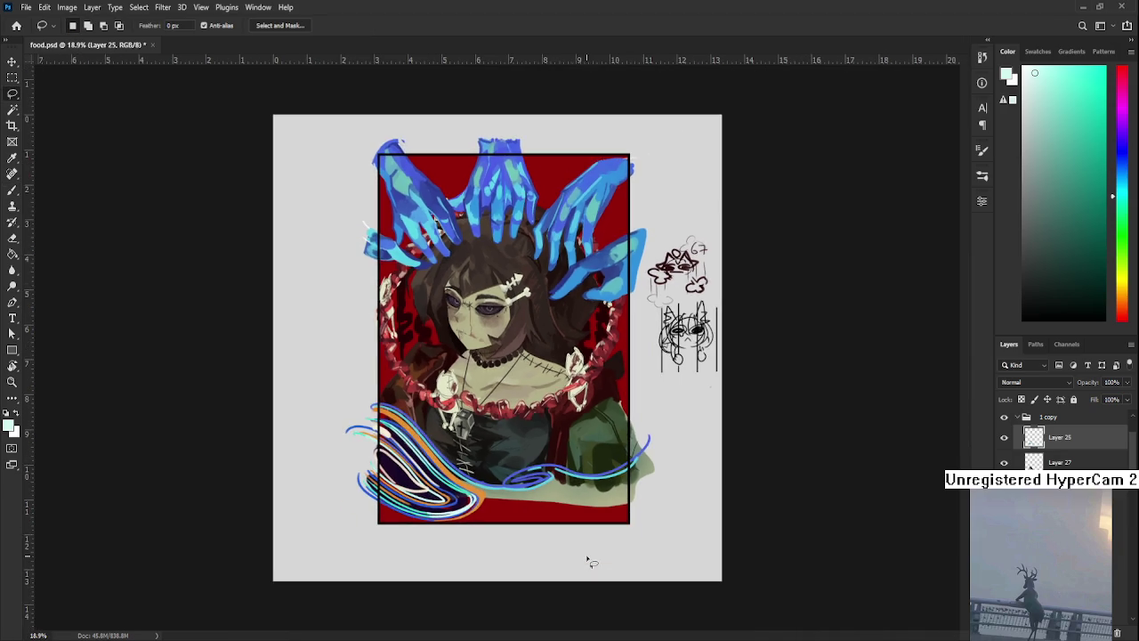
# Step: Zoom around food.psd to review it, then open Market.psd from the Home screen's recent files
pyautogui.scroll(-1, 512, 523)
pyautogui.scroll(1, 510, 516)
pyautogui.scroll(1, 481, 506)
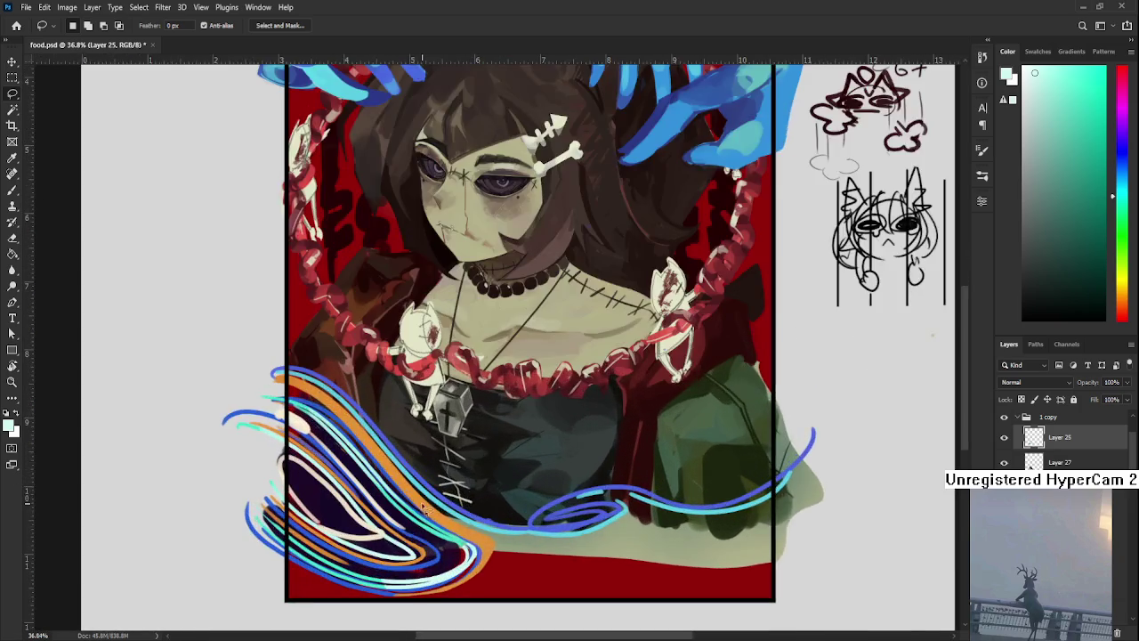
pyautogui.scroll(1, 432, 507)
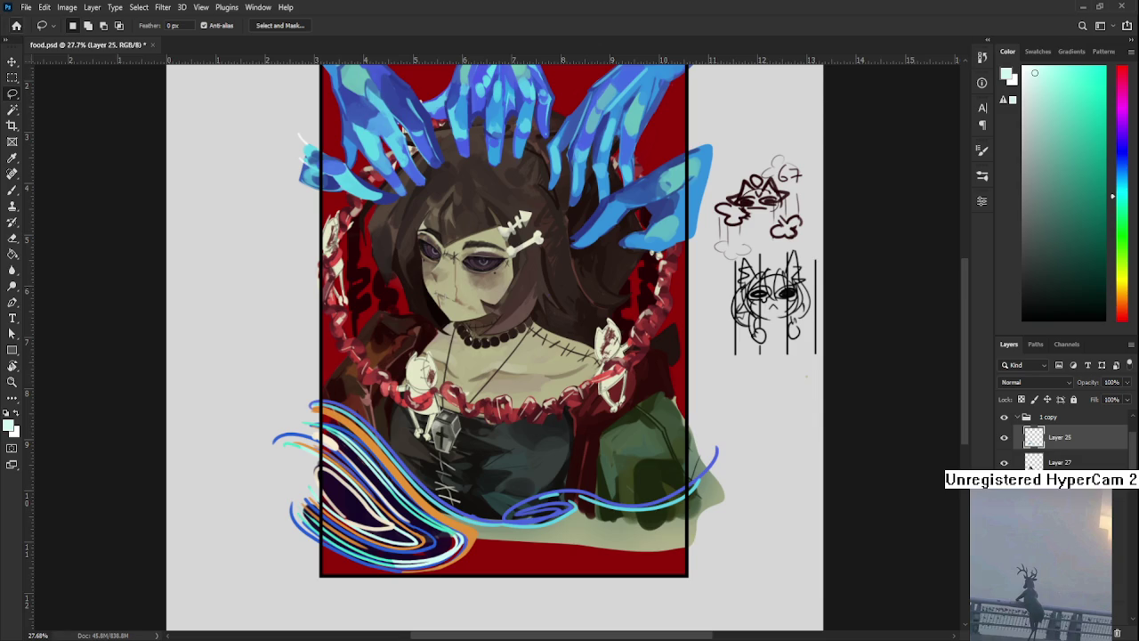
pyautogui.click(16, 26)
pyautogui.click(874, 211)
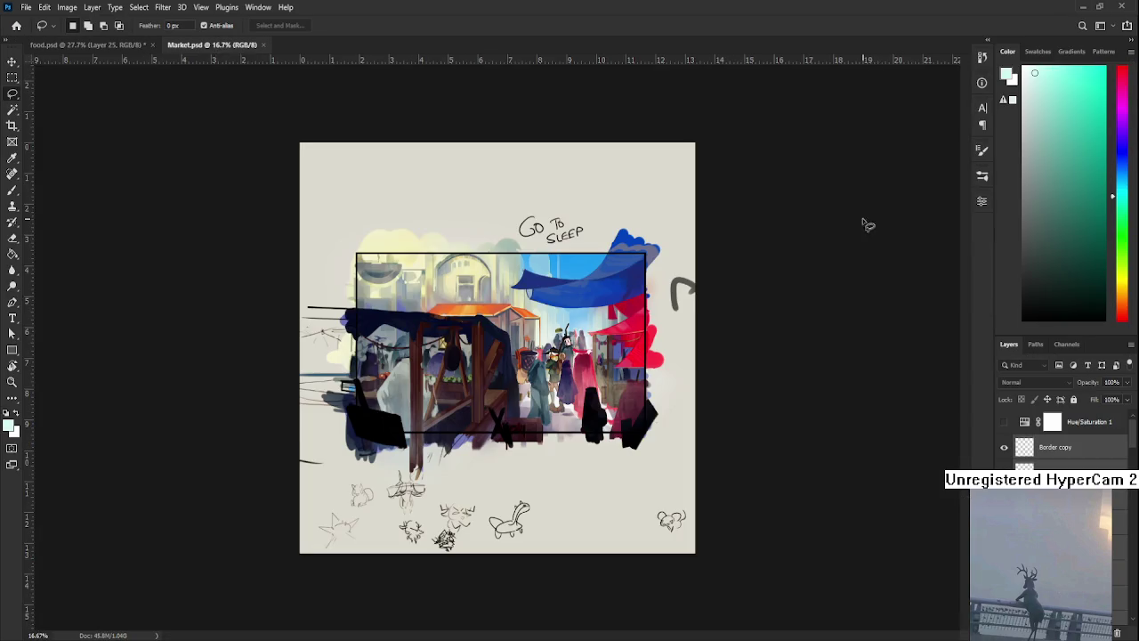
# Step: Zoom in and out across the Market.psd painting, then close it to return to food.psd
pyautogui.scroll(2, 584, 389)
pyautogui.scroll(2, 585, 389)
pyautogui.scroll(2, 585, 389)
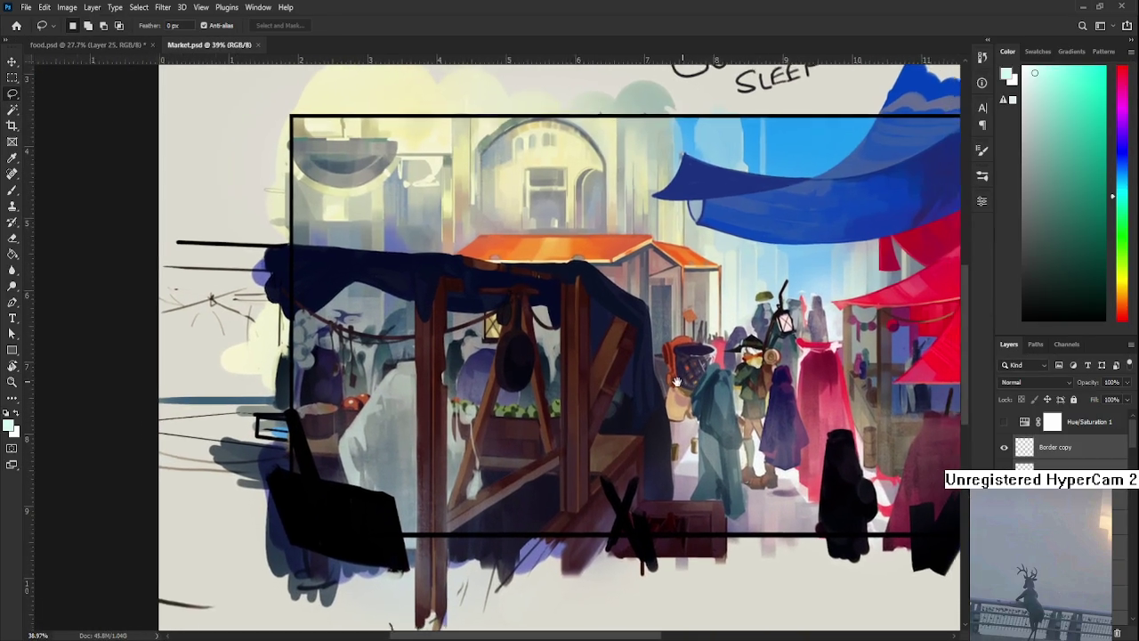
pyautogui.scroll(-2, 585, 389)
pyautogui.scroll(-1, 588, 403)
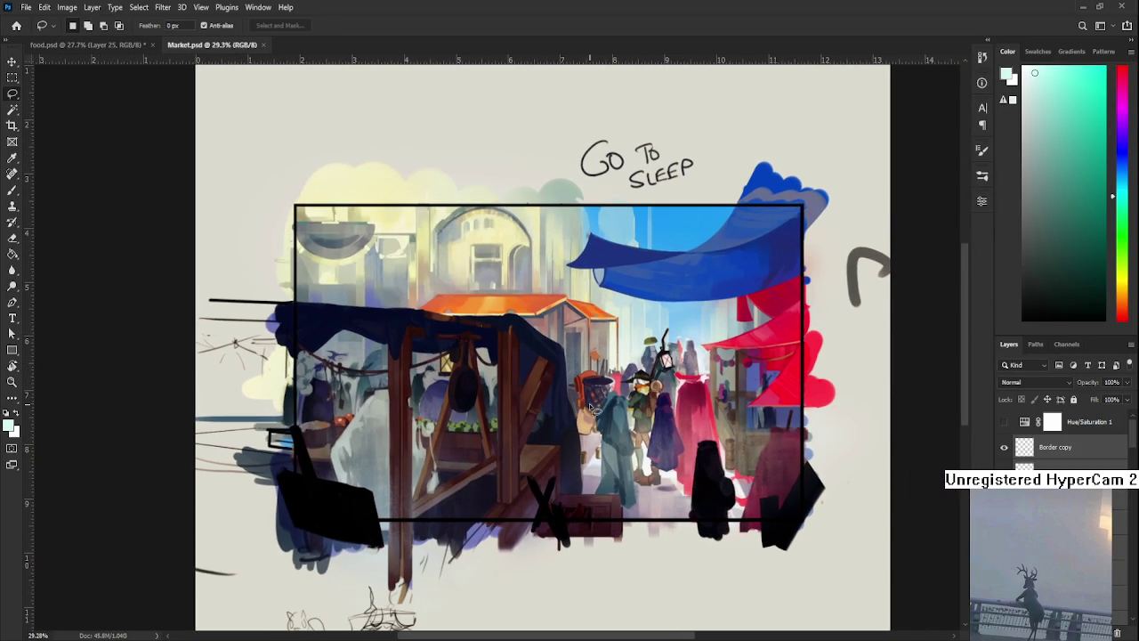
pyautogui.scroll(1, 590, 406)
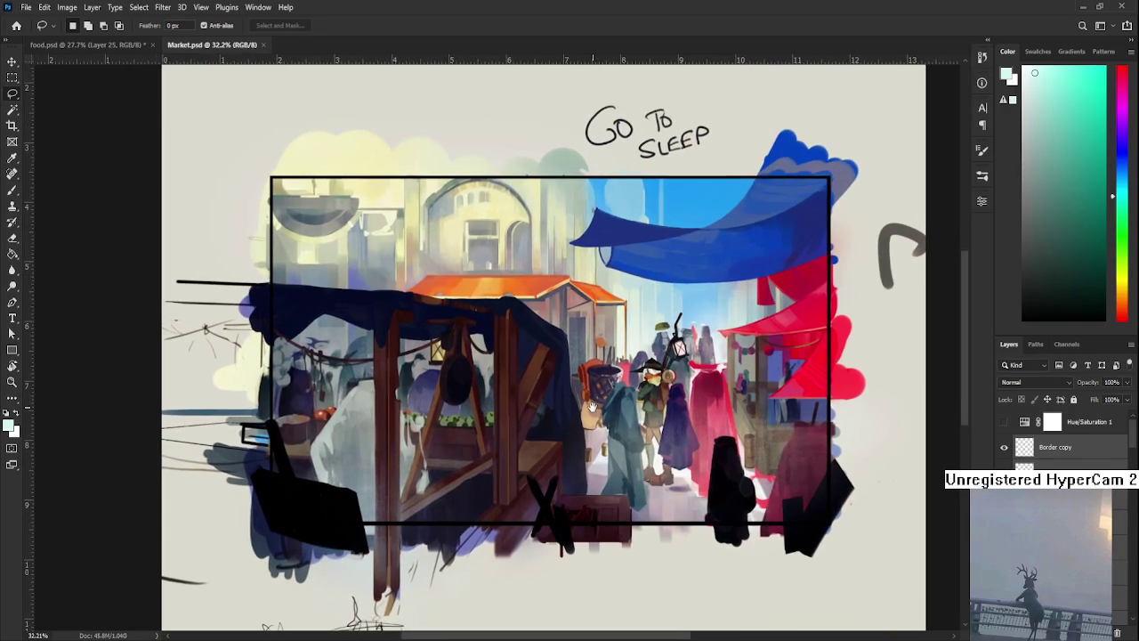
pyautogui.scroll(-2, 596, 410)
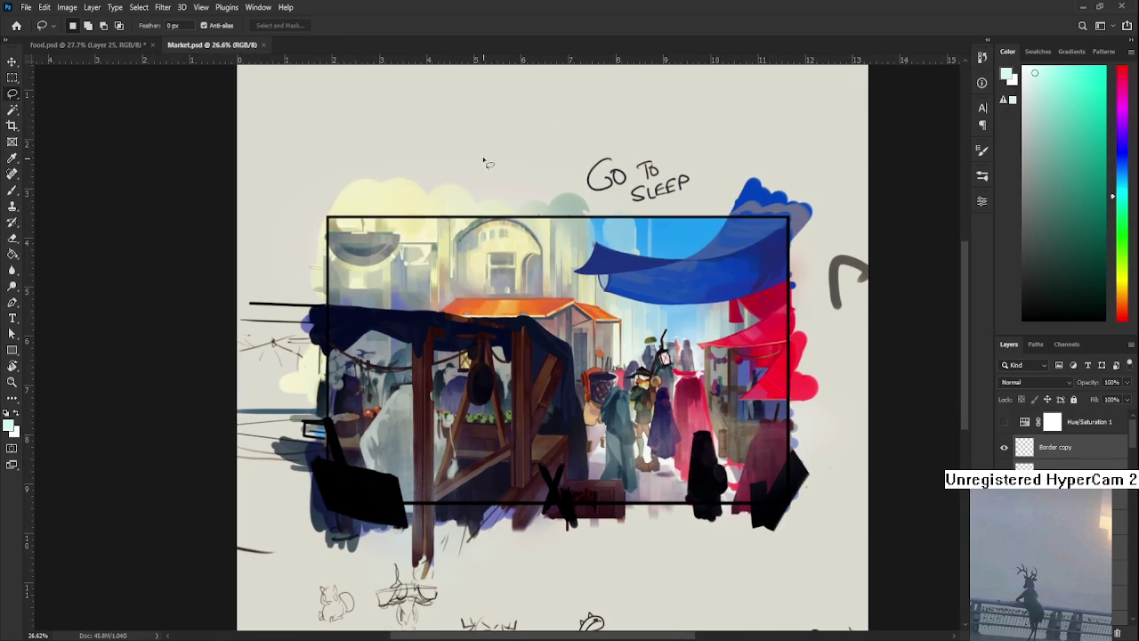
pyautogui.click(263, 45)
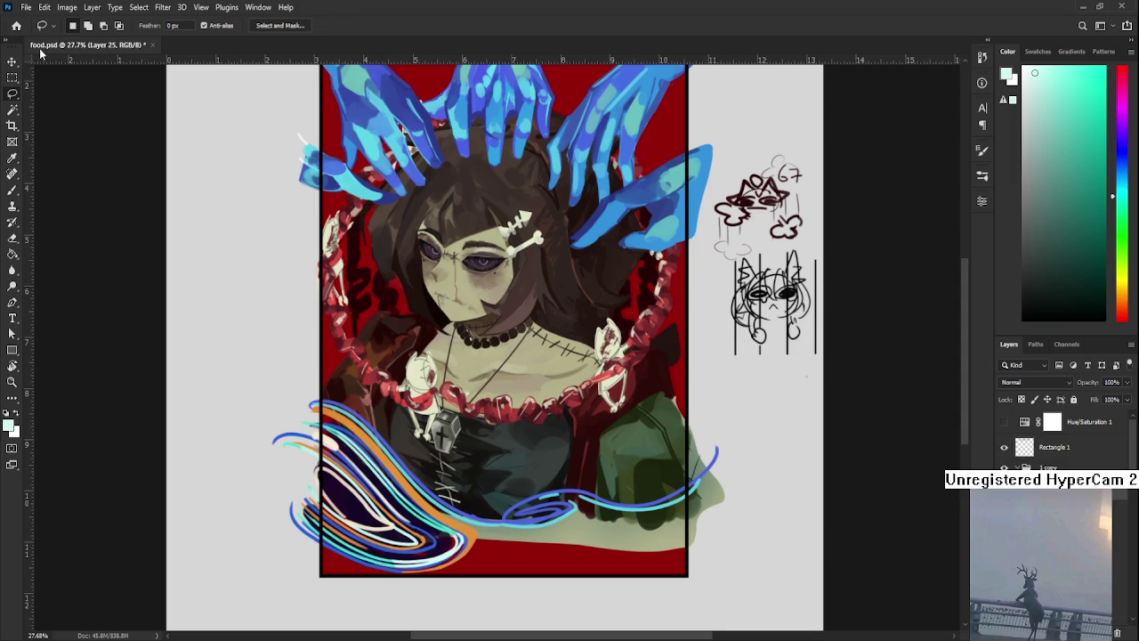
# Step: Open Automaton.psd from recent files, zoom around it, close it and return to Home
pyautogui.click(16, 25)
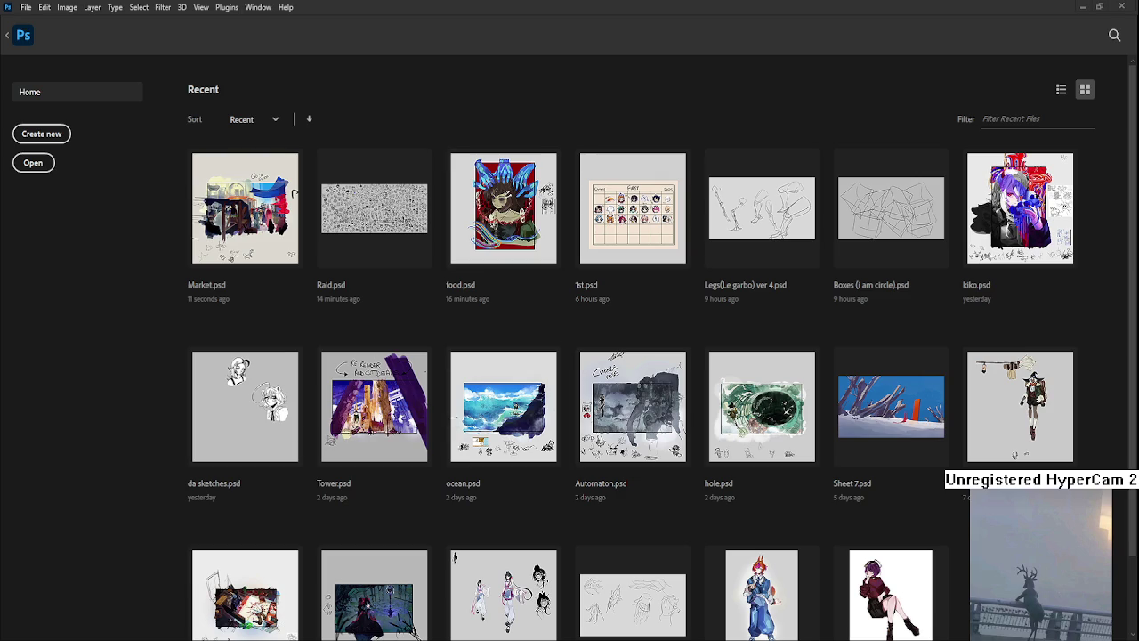
pyautogui.click(646, 425)
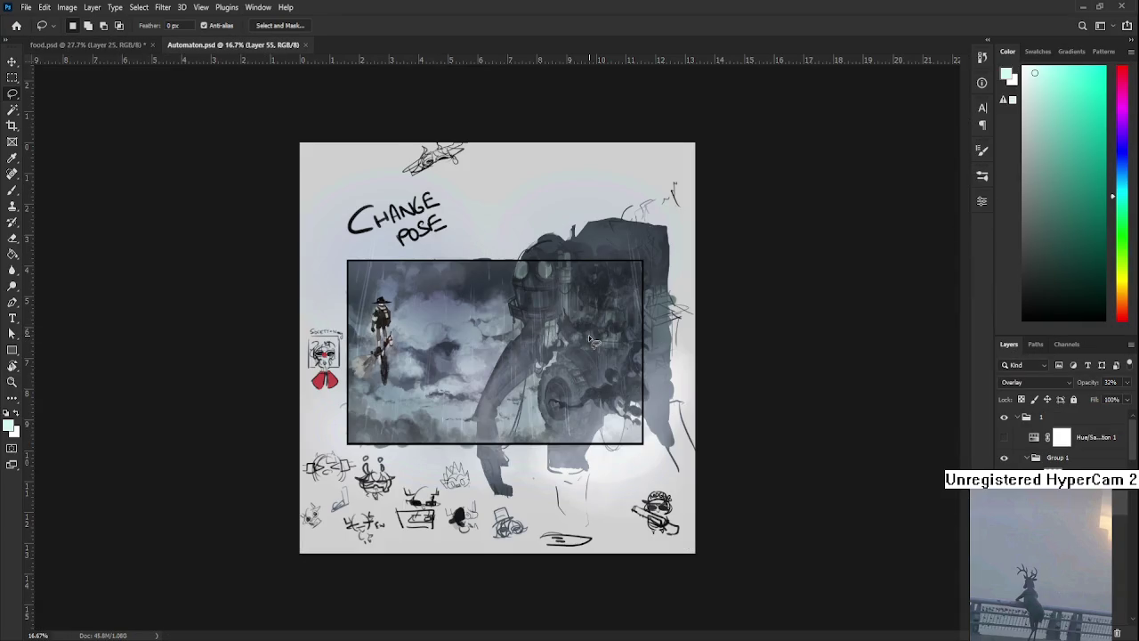
pyautogui.scroll(3, 588, 340)
pyautogui.scroll(1, 588, 338)
pyautogui.scroll(-1, 588, 337)
pyautogui.scroll(-1, 570, 338)
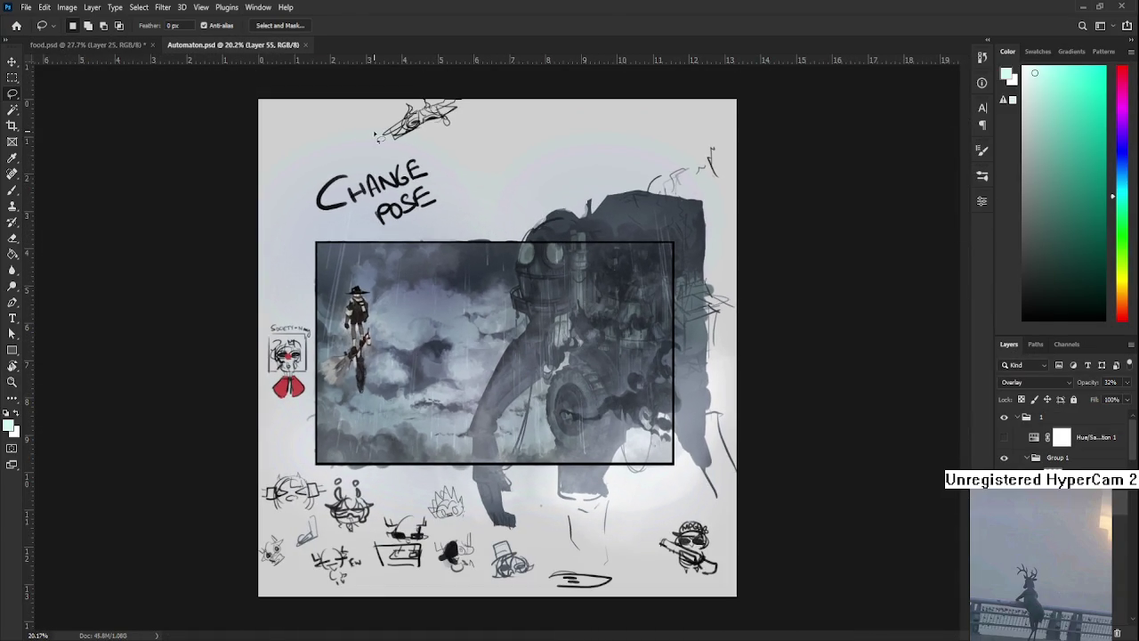
pyautogui.click(306, 45)
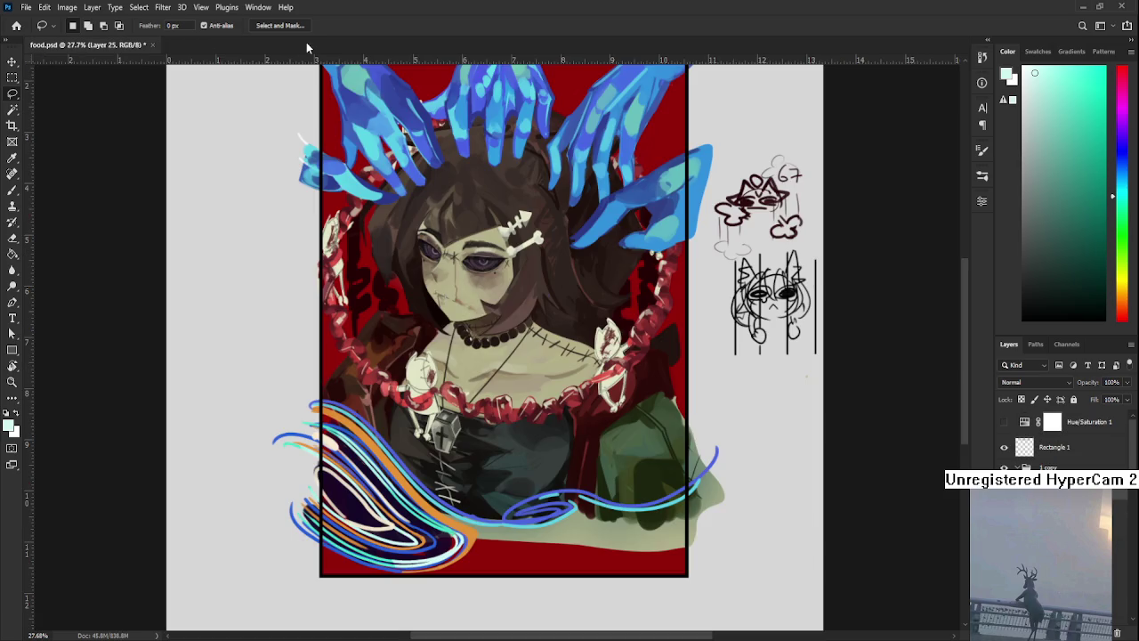
pyautogui.click(13, 26)
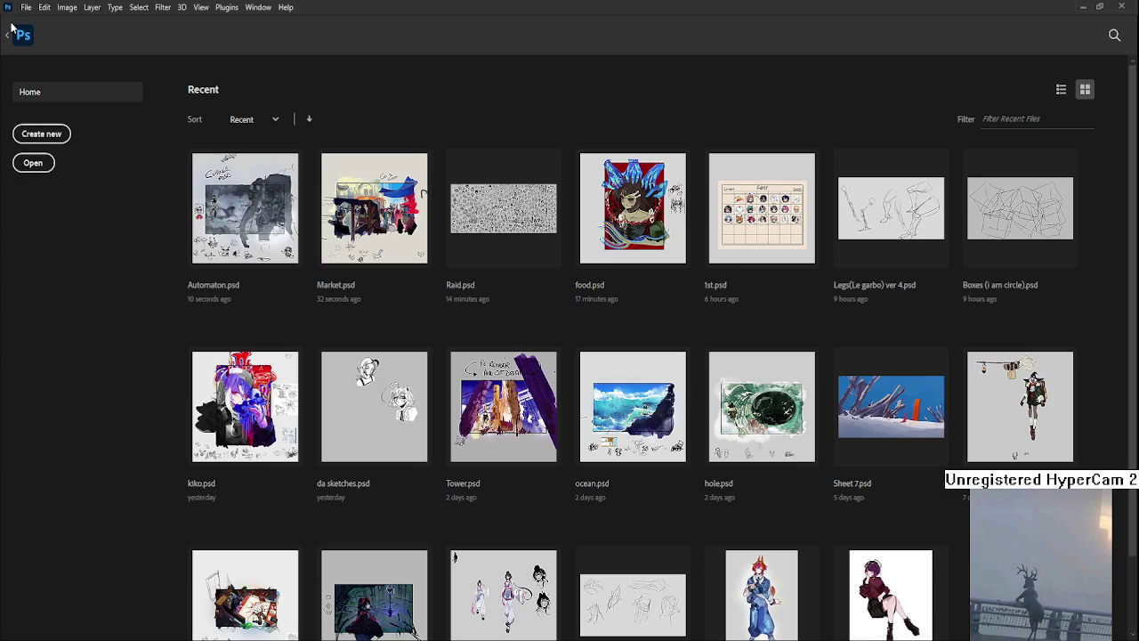
# Step: Open Tower.psd from recent files, zoom to review it, and close it back to food.psd
pyautogui.scroll(-1, 470, 363)
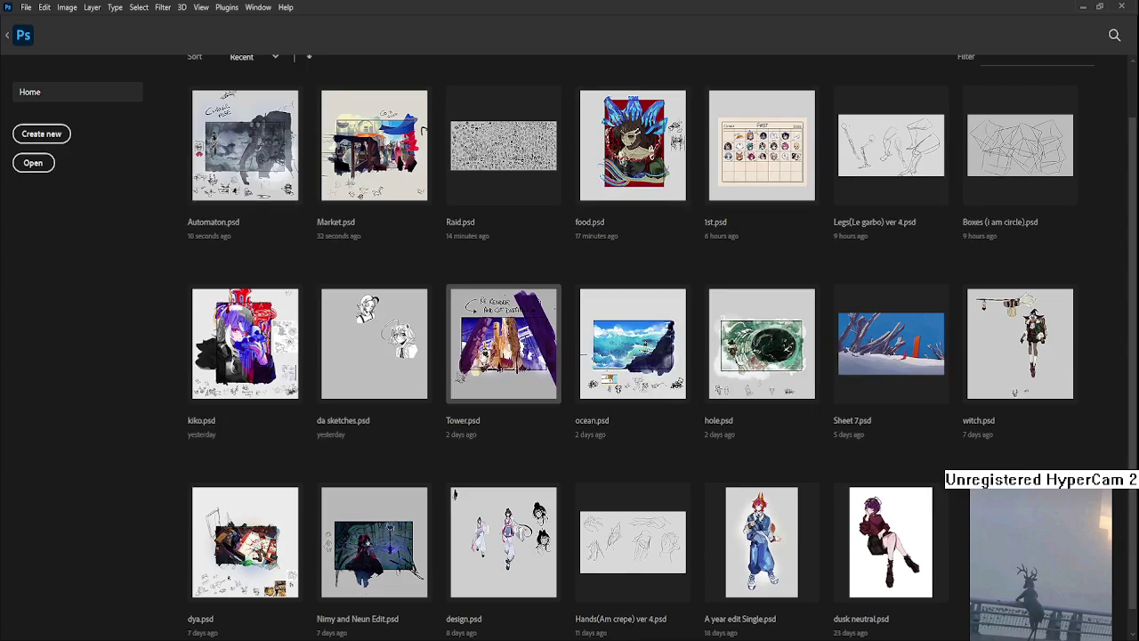
pyautogui.click(481, 353)
pyautogui.scroll(2, 486, 360)
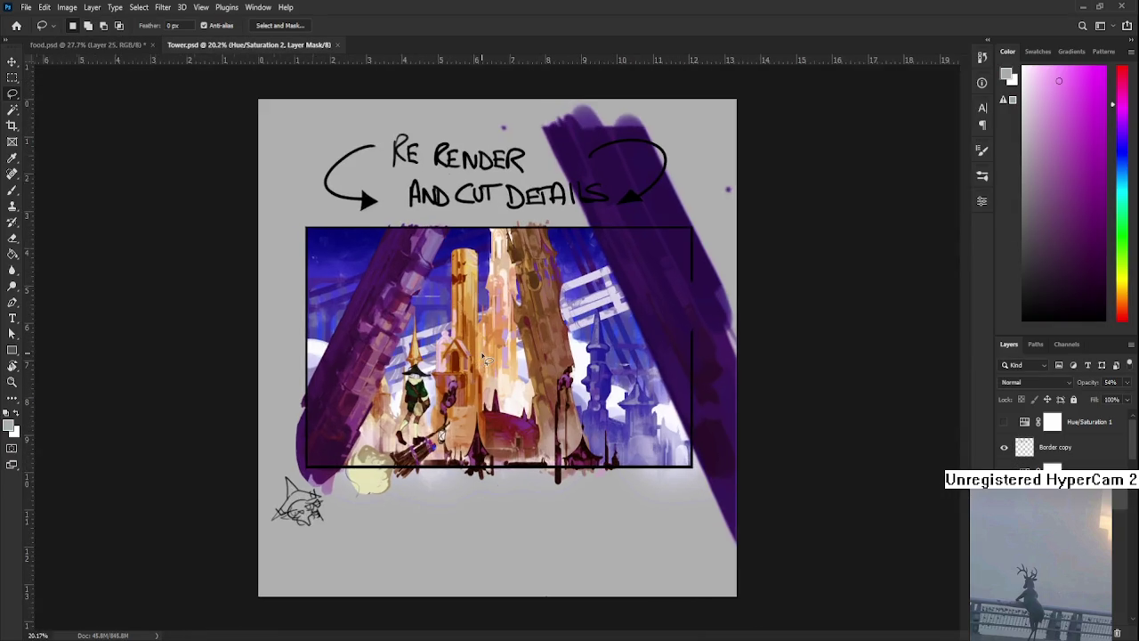
pyautogui.scroll(2, 486, 361)
pyautogui.scroll(1, 486, 360)
pyautogui.scroll(-2, 485, 358)
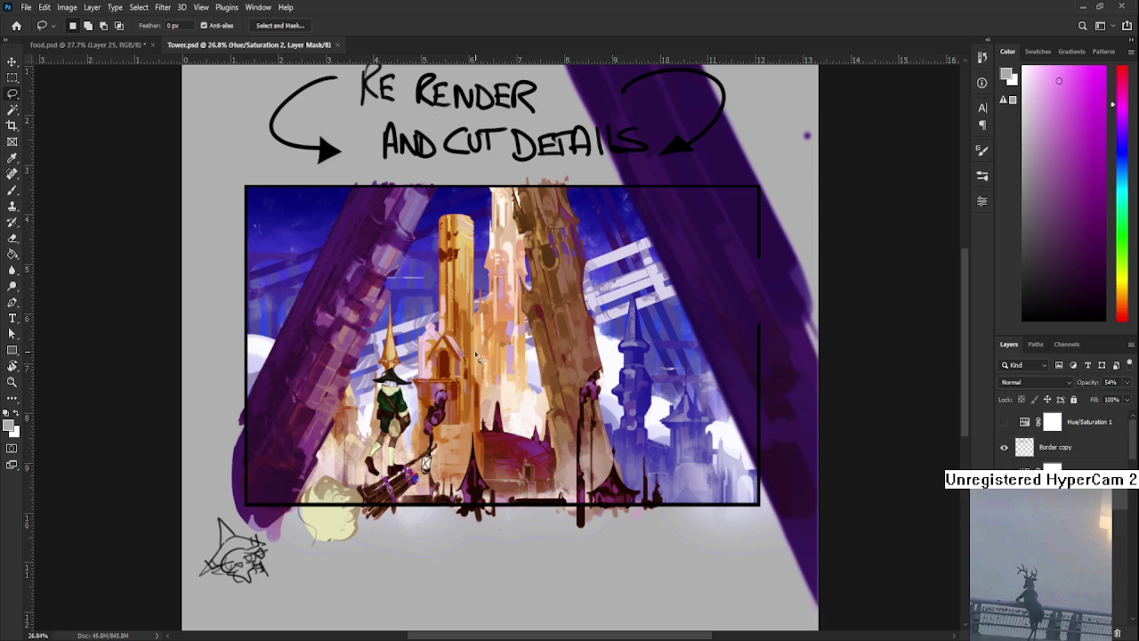
pyautogui.click(337, 46)
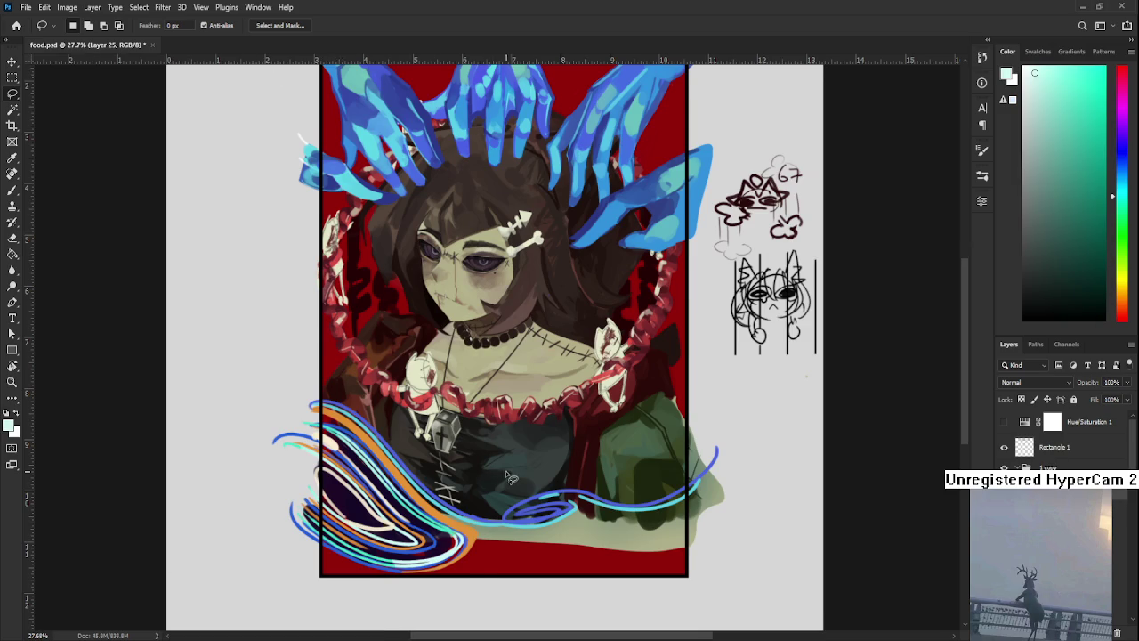
# Step: Preview food.psd in grayscale, then make Layer 9 active and deselect the swirl lines
pyautogui.keyDown('alt'); pyautogui.scroll(-1, 507, 479); pyautogui.keyUp('alt')
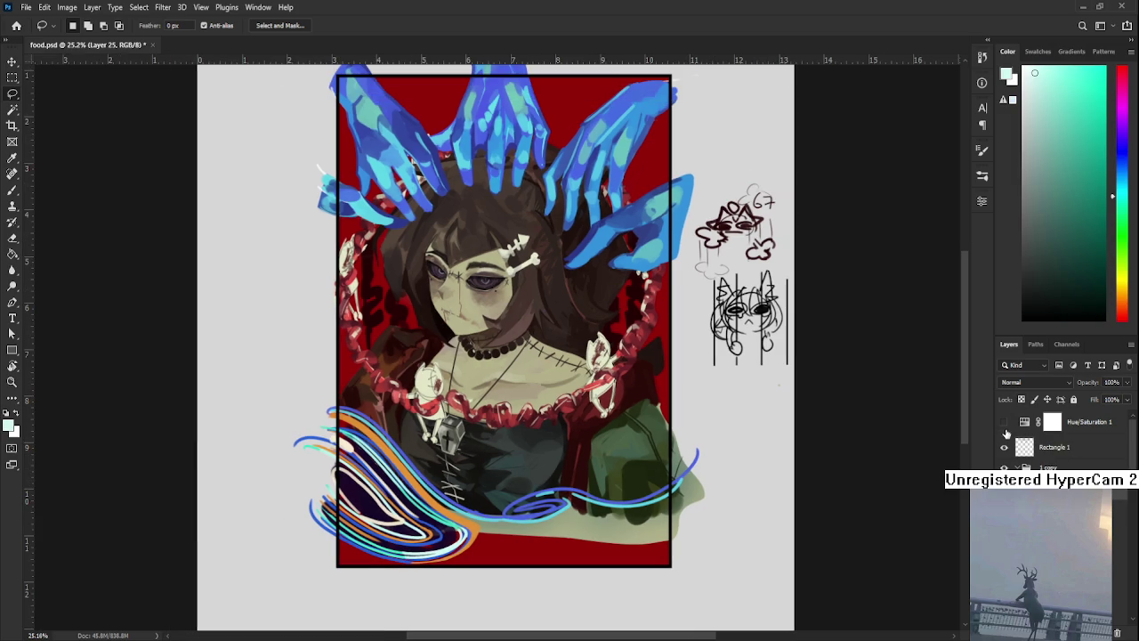
pyautogui.click(1004, 423)
pyautogui.click(1004, 423)
pyautogui.scroll(5, 381, 514)
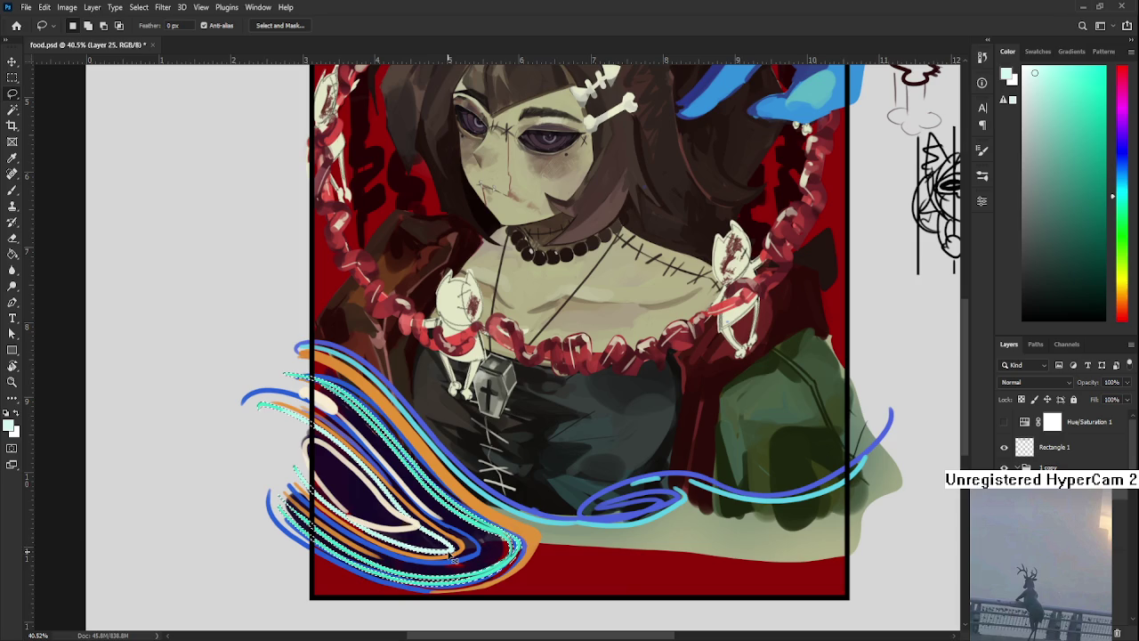
pyautogui.keyDown('ctrl'); pyautogui.click(633, 572); pyautogui.keyUp('ctrl')
pyautogui.hotkey('ctrl', 'd')
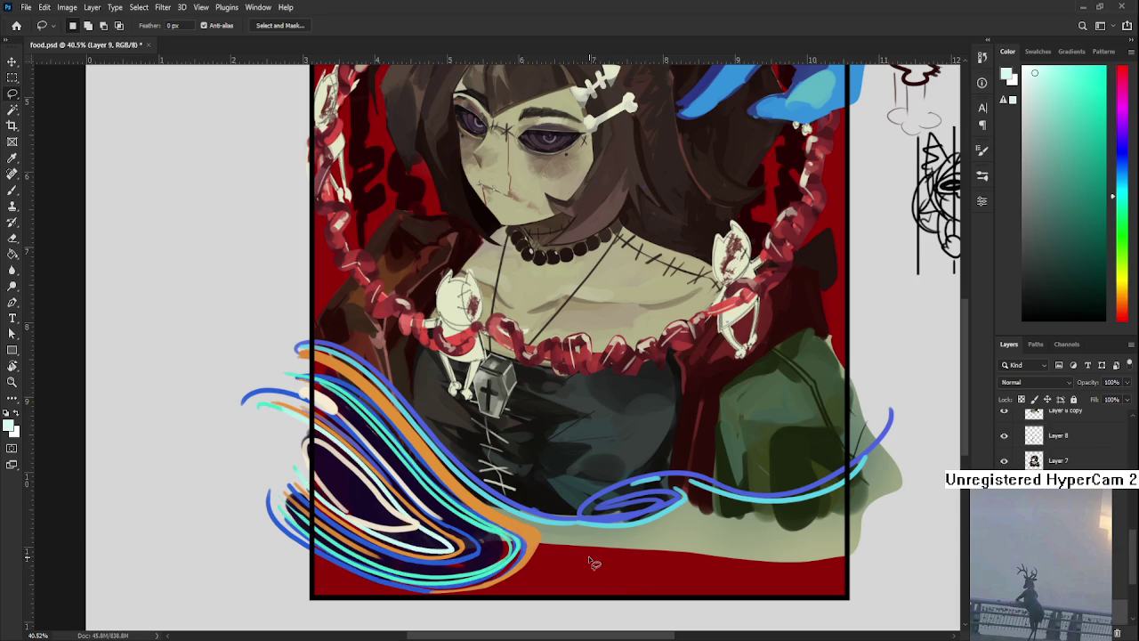
# Step: Check the artwork's values in grayscale again and switch to the Magic Wand
pyautogui.scroll(-2, 511, 532)
pyautogui.scroll(2, 1005, 447)
pyautogui.scroll(2, 1005, 448)
pyautogui.scroll(3, 1005, 448)
pyautogui.click(1005, 422)
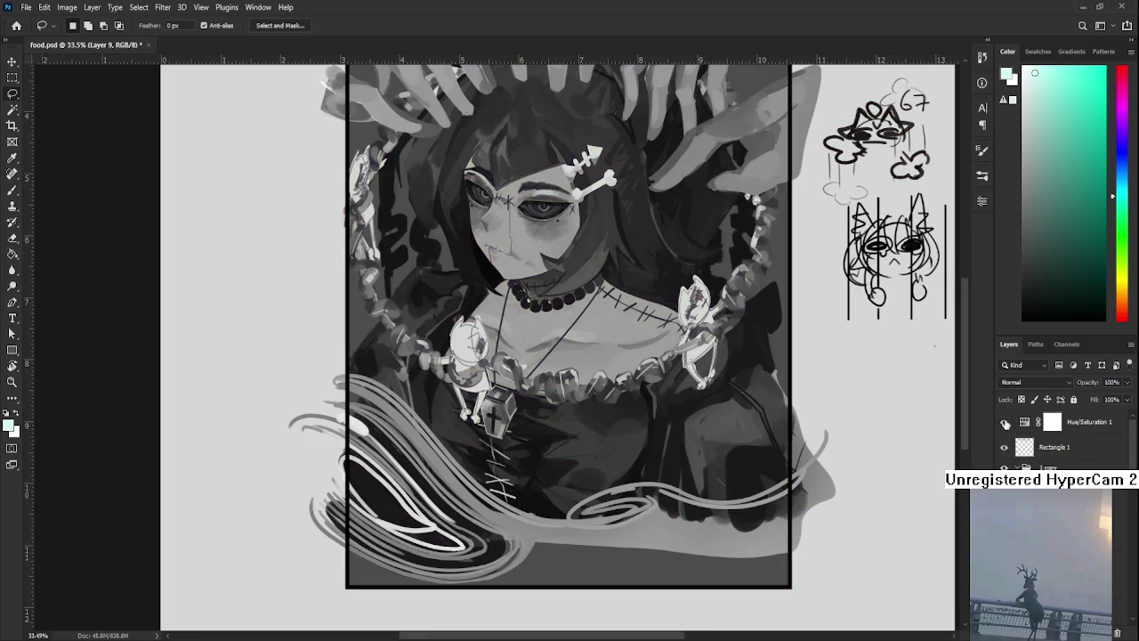
pyautogui.click(1005, 423)
pyautogui.scroll(3, 509, 565)
pyautogui.press('w')
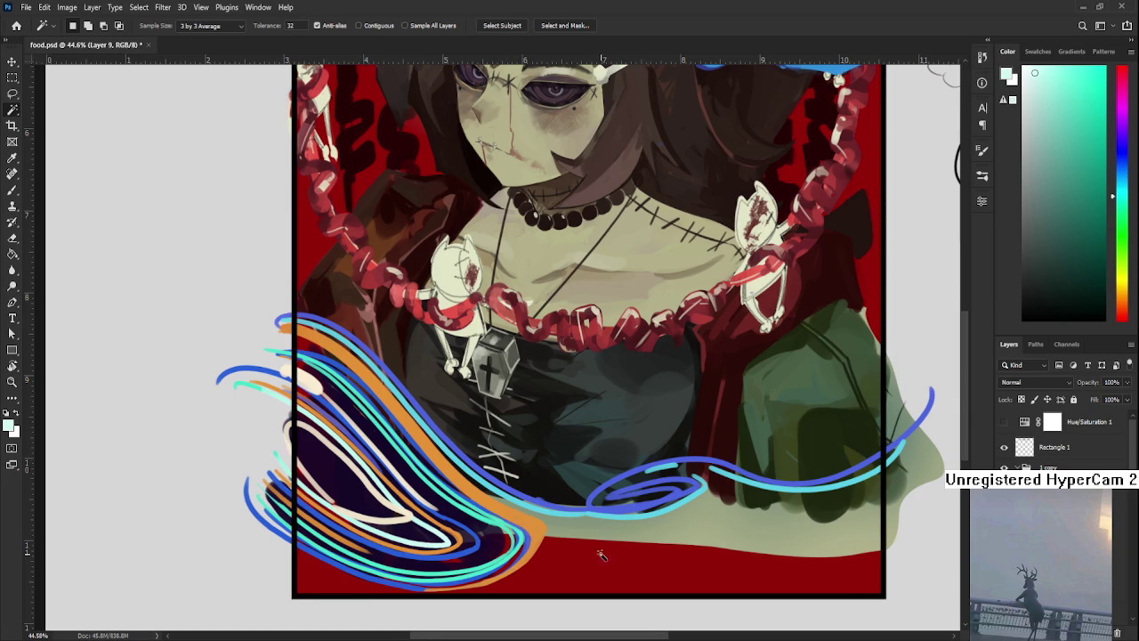
# Step: Toggle Layer 25's wave strokes to compare, make Layer 25 active, and sample a colour with the Brush
pyautogui.scroll(1, 603, 552)
pyautogui.scroll(-5, 1059, 436)
pyautogui.scroll(2, 1059, 436)
pyautogui.click(1005, 462)
pyautogui.click(1005, 462)
pyautogui.click(1060, 462)
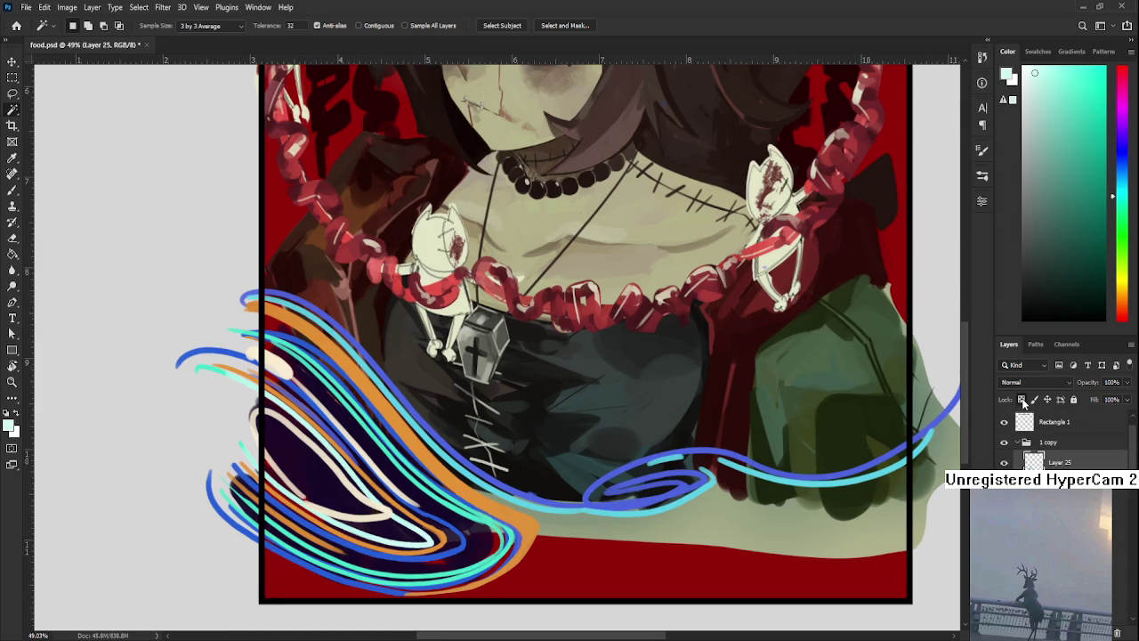
pyautogui.scroll(2, 374, 457)
pyautogui.press('b')
pyautogui.keyDown('alt'); pyautogui.click(365, 494); pyautogui.keyUp('alt')
# Step: Sample the light cyan of the waves as paint colour and tilt the view about 30 degrees
pyautogui.moveTo(365, 494); pyautogui.dragTo(349, 506)
pyautogui.scroll(-2, 349, 506)
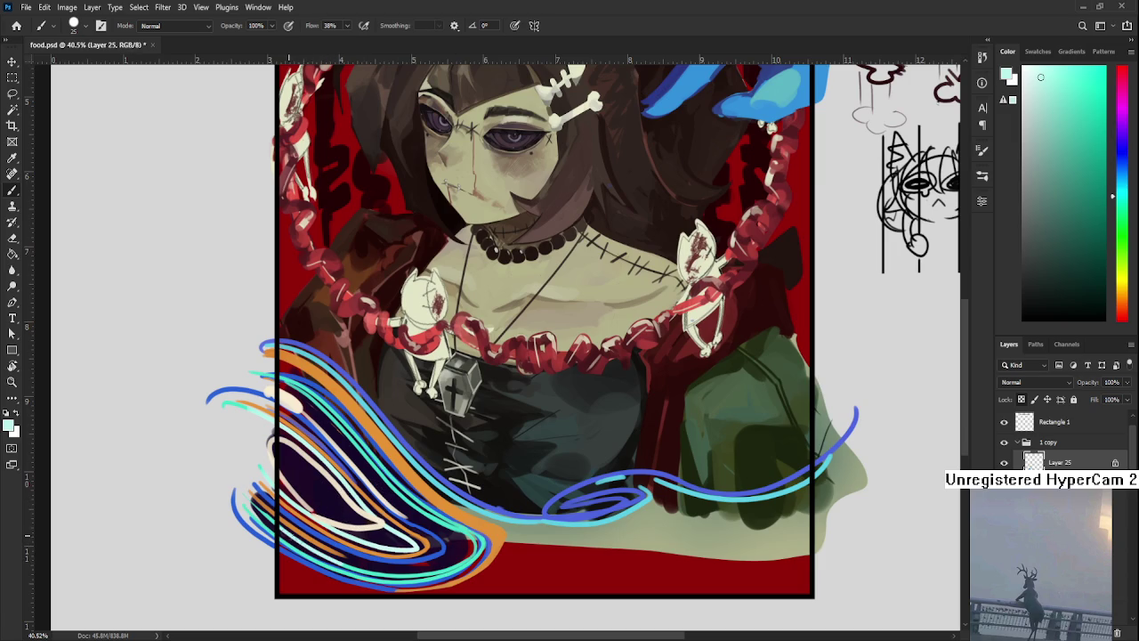
pyautogui.press('r')
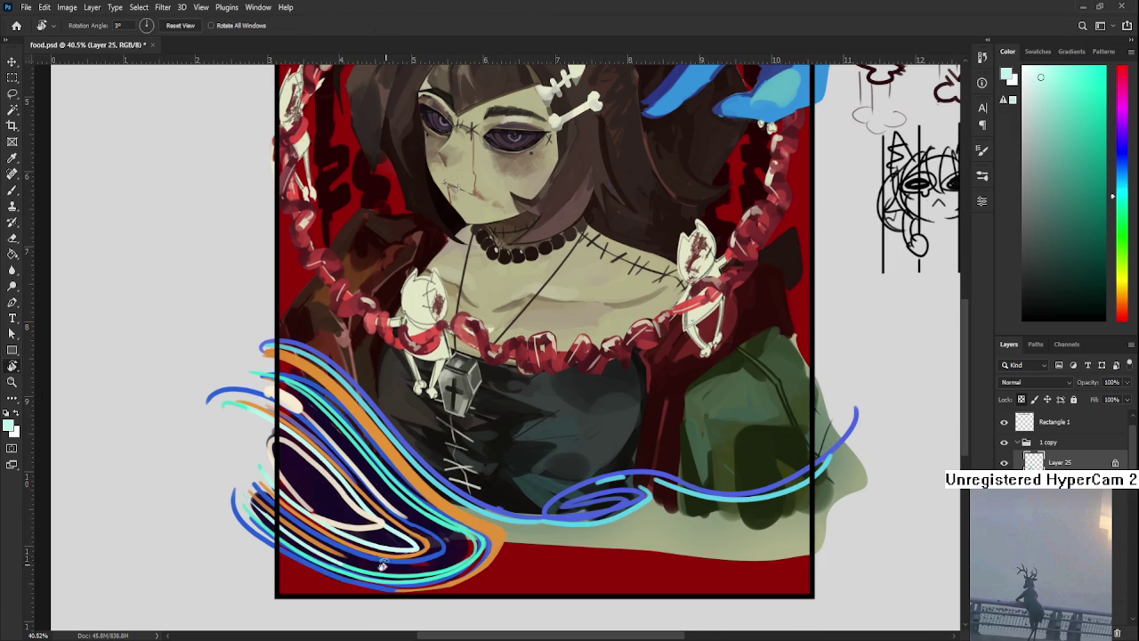
pyautogui.moveTo(333, 562); pyautogui.dragTo(267, 463)
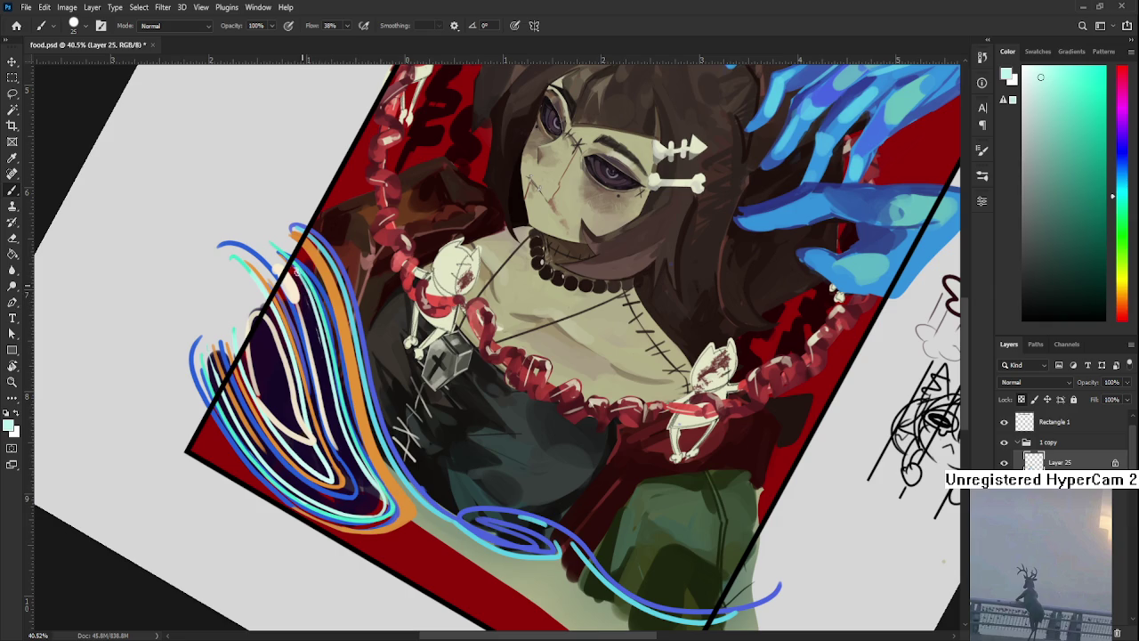
# Step: Rotate the view back upright, reset rotation, and zoom out to see the whole illustration
pyautogui.press('r')
pyautogui.moveTo(298, 271); pyautogui.dragTo(548, 524)
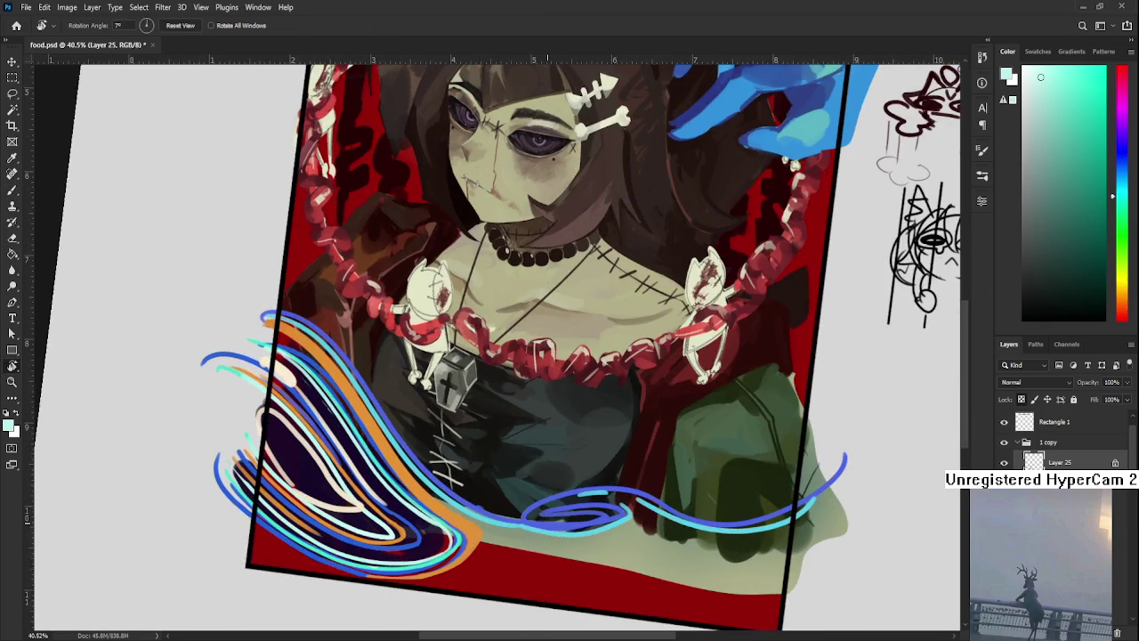
pyautogui.scroll(-3, 547, 524)
pyautogui.scroll(-3, 534, 543)
pyautogui.press('Escape')
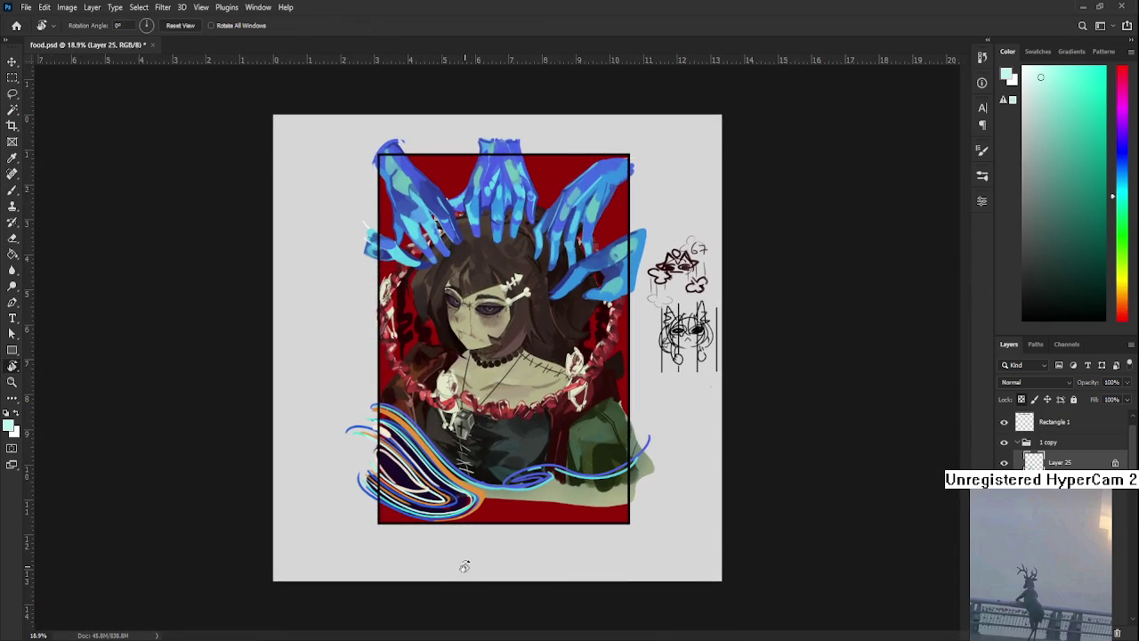
pyautogui.scroll(1, 454, 561)
pyautogui.scroll(1, 418, 550)
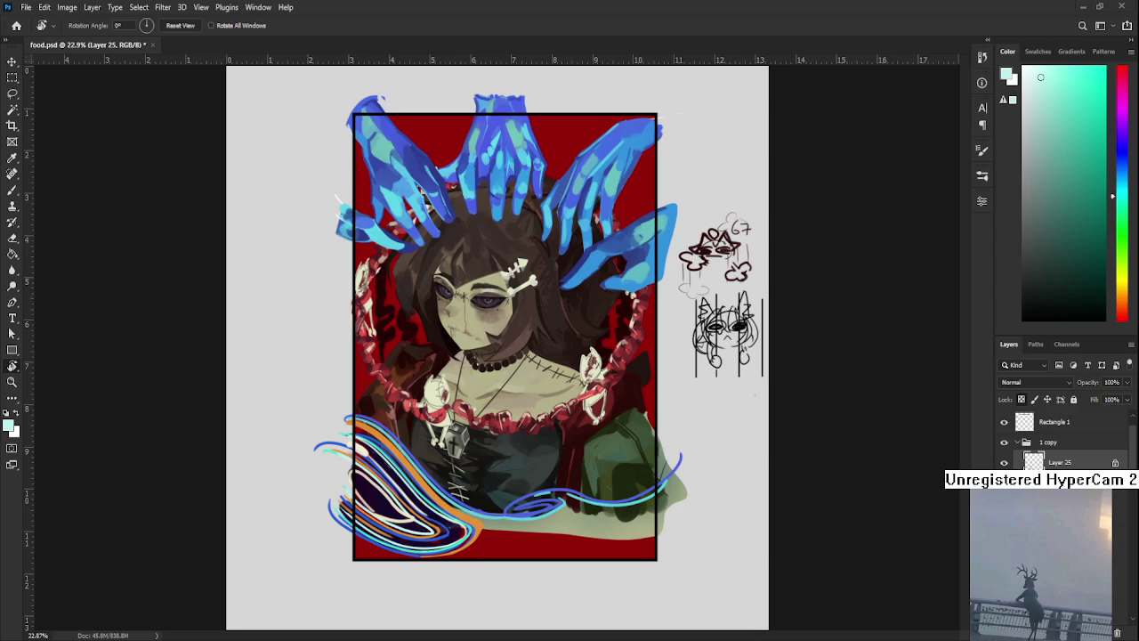
# Step: Zoom from 22.9% to about 40.5%, centred on the portrait's lower half and dark tail
pyautogui.scroll(2, 431, 496)
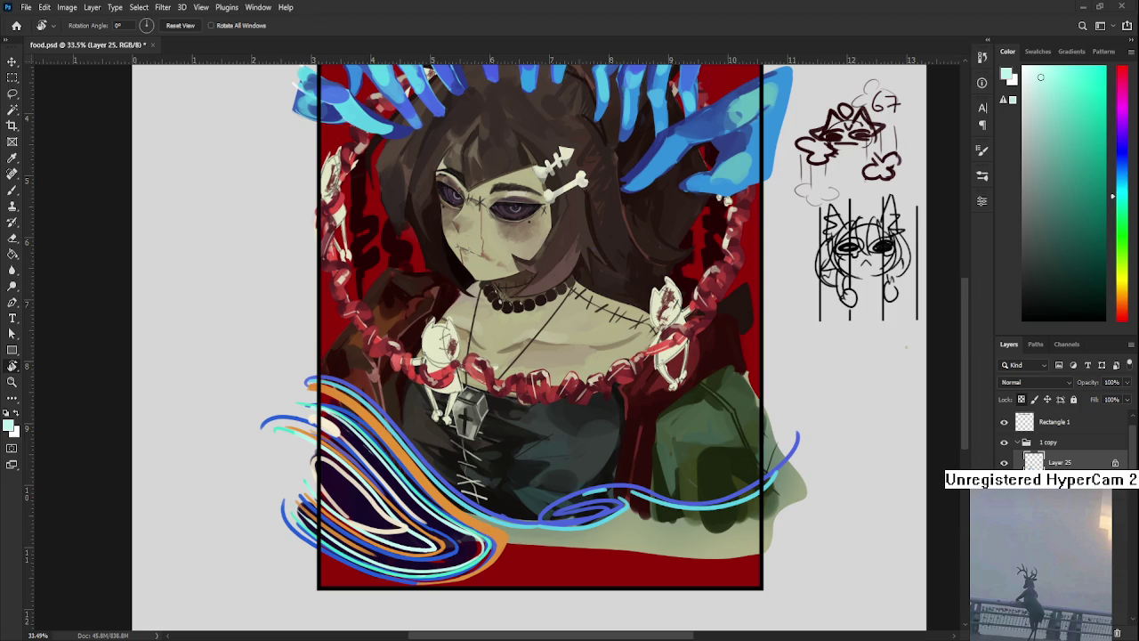
pyautogui.scroll(-1, 385, 452)
pyautogui.scroll(2, 385, 452)
pyautogui.scroll(-1, 535, 472)
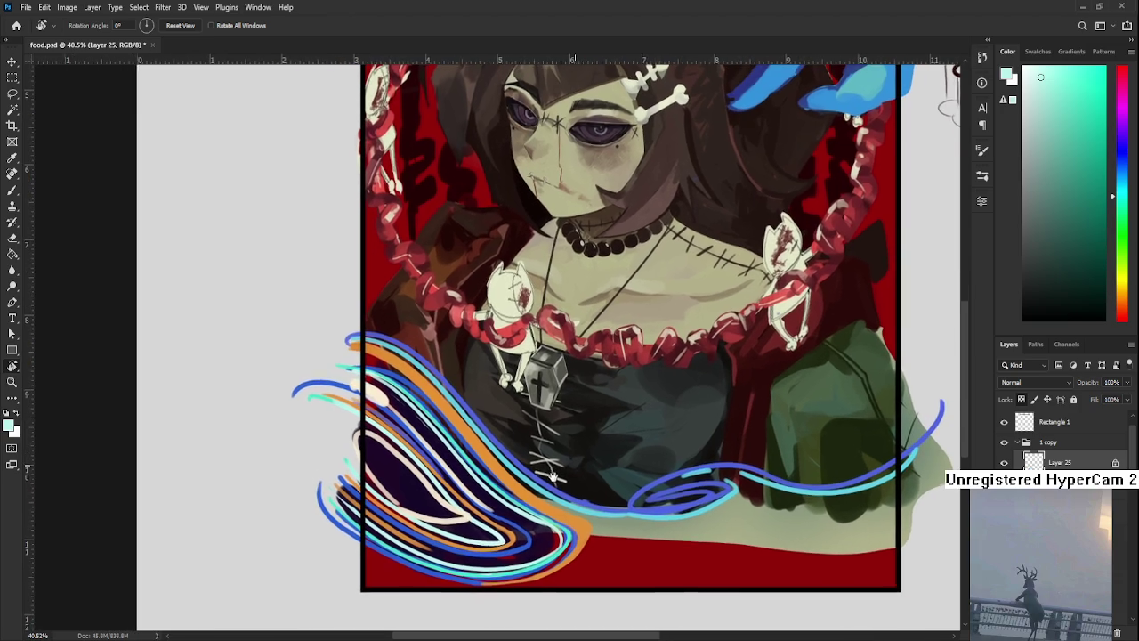
# Step: Lock transparent pixels on Layer 25 and paint a light beige stroke on the purple swirl
pyautogui.press('b')
pyautogui.keyDown('alt'); pyautogui.click(406, 496); pyautogui.keyUp('alt')
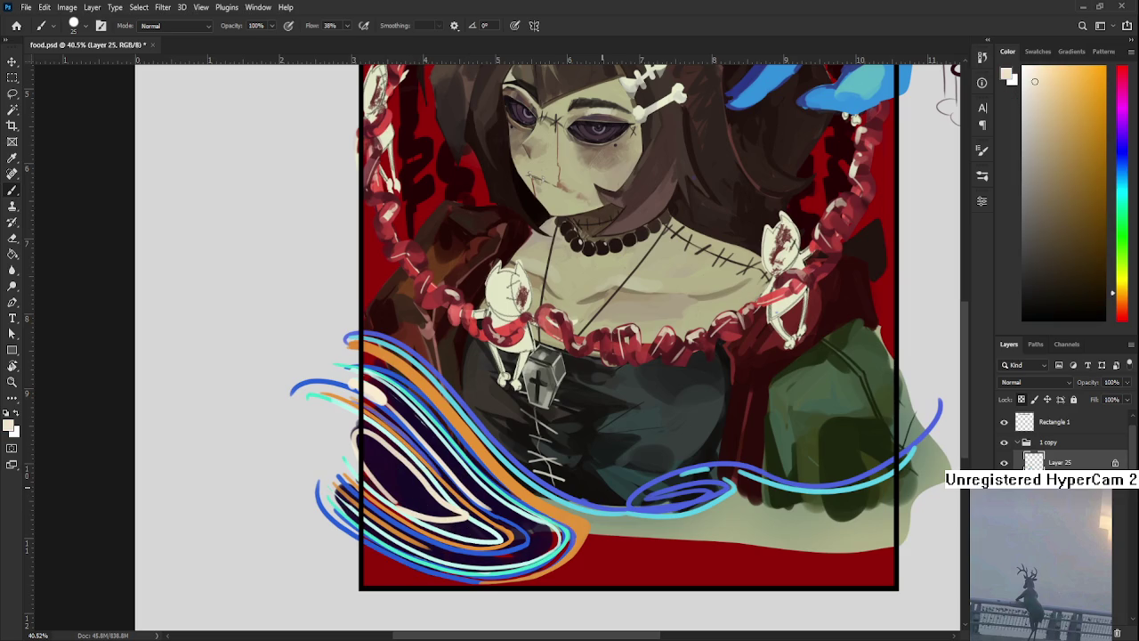
pyautogui.click(1021, 399)
pyautogui.moveTo(382, 488)
pyautogui.mouseDown()
pyautogui.moveTo(416, 511)
pyautogui.moveTo(402, 509)
pyautogui.moveTo(430, 515)
pyautogui.moveTo(420, 512)
pyautogui.moveTo(416, 455)
pyautogui.mouseUp()
# Step: Sample dark purple and light beige tones from the swirl for highlighting
pyautogui.keyDown('alt'); pyautogui.click(427, 509); pyautogui.keyUp('alt')
pyautogui.keyDown('alt'); pyautogui.click(425, 480); pyautogui.keyUp('alt')
pyautogui.keyDown('alt'); pyautogui.click(457, 493); pyautogui.keyUp('alt')
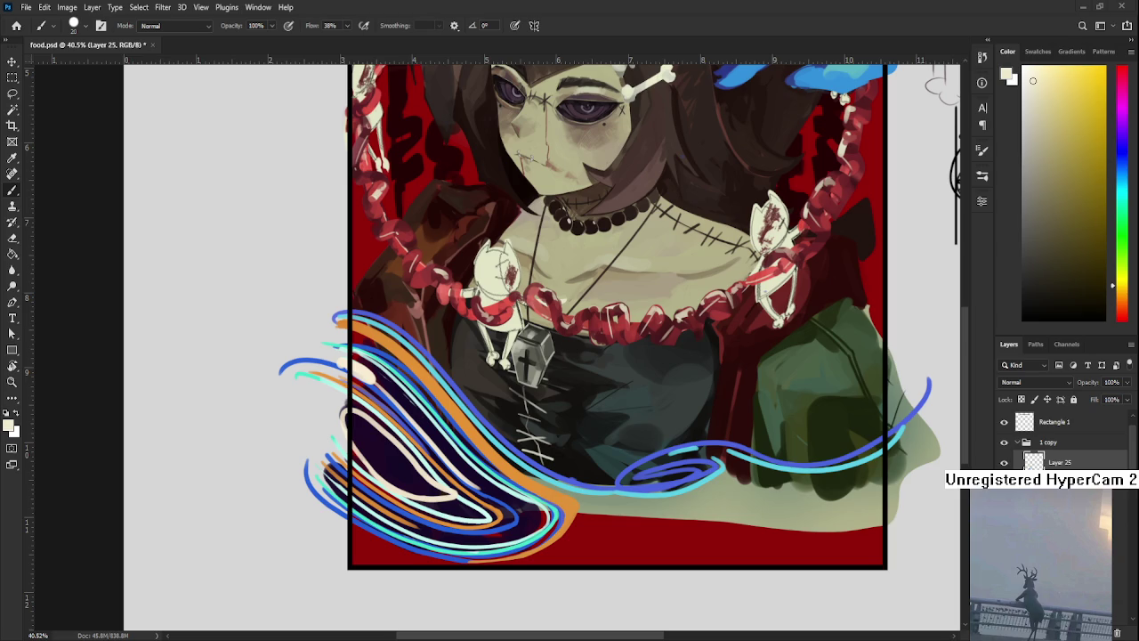
pyautogui.scroll(-1, 702, 255)
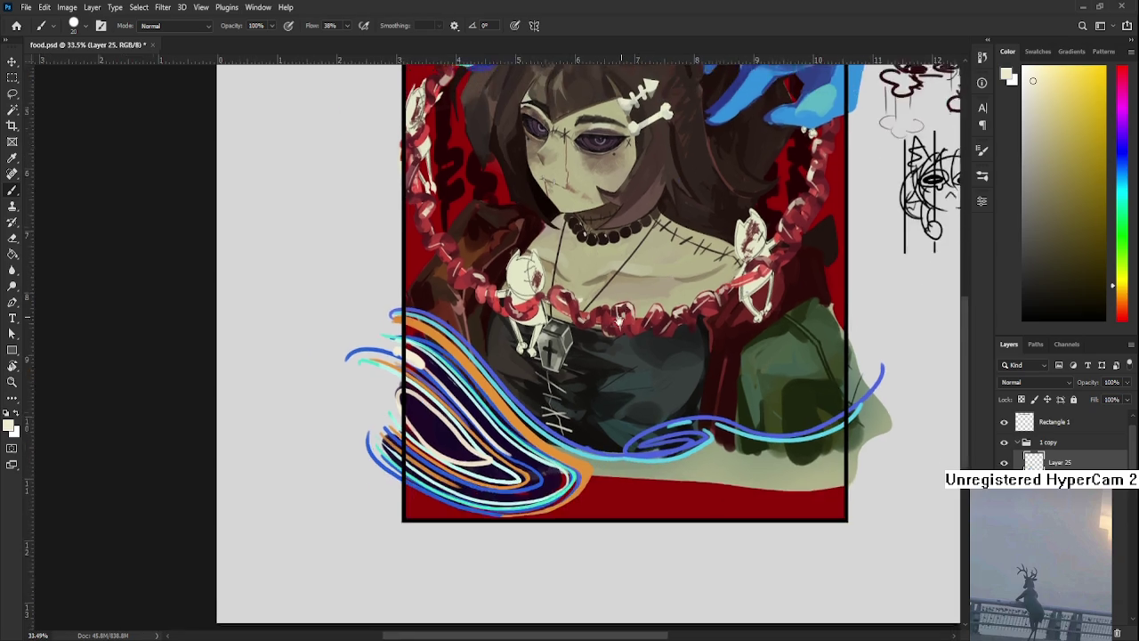
pyautogui.scroll(3, 574, 363)
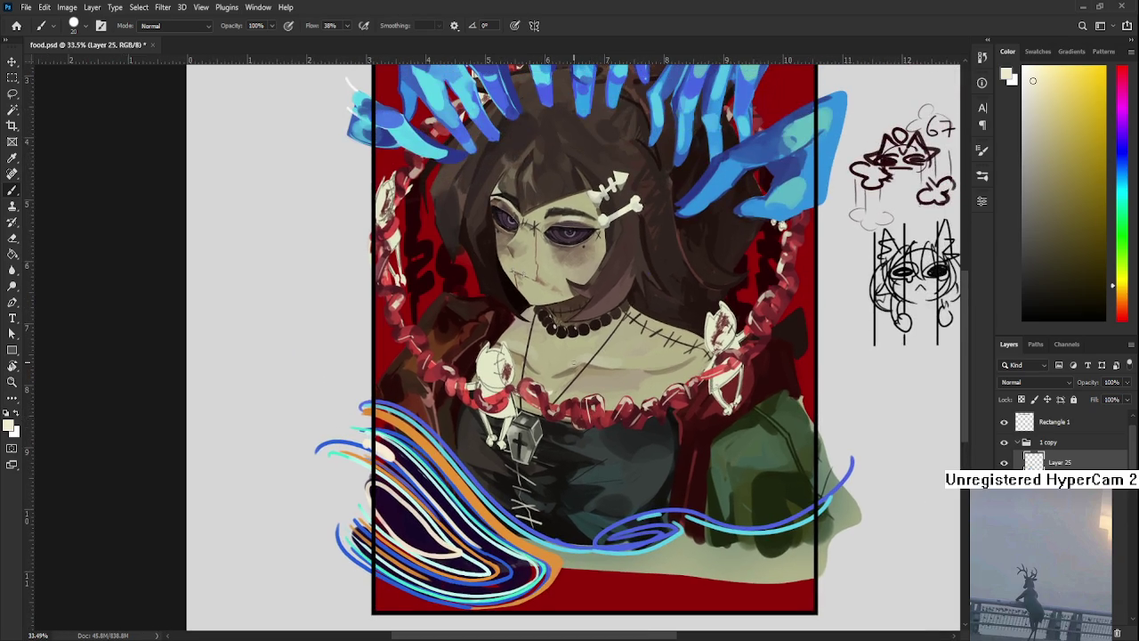
# Step: Sample light cyan, pale yellow and tan orange tones and tilt the canvas view
pyautogui.keyDown('alt'); pyautogui.click(473, 547); pyautogui.keyUp('alt')
pyautogui.moveTo(515, 472); pyautogui.dragTo(535, 441)
pyautogui.keyDown('alt'); pyautogui.click(470, 500); pyautogui.keyUp('alt')
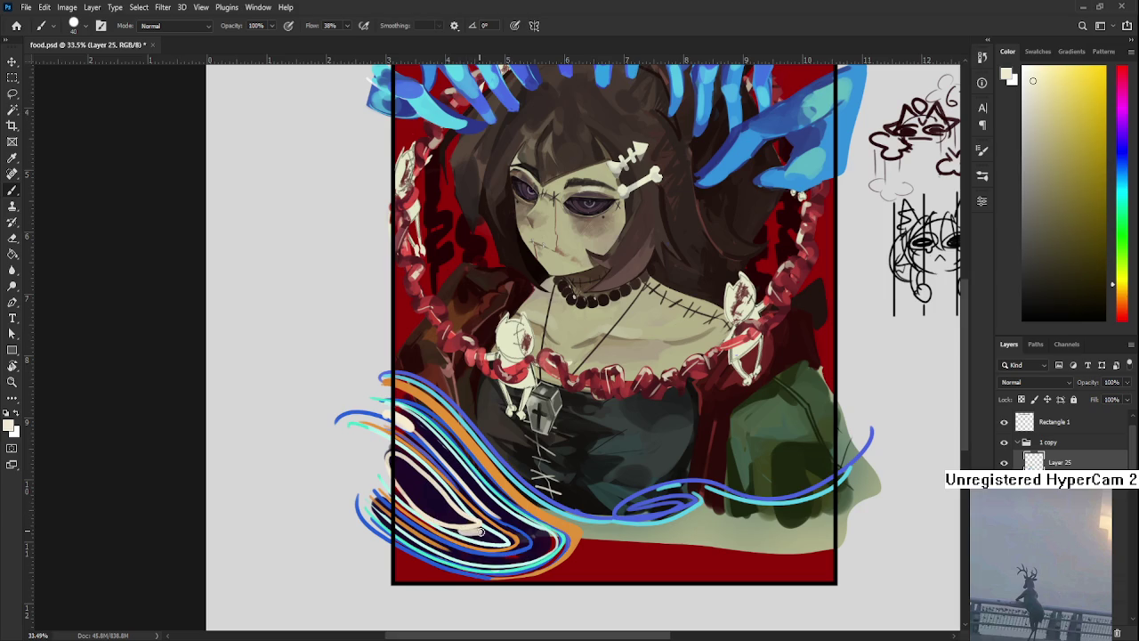
pyautogui.keyDown('alt'); pyautogui.click(469, 530); pyautogui.keyUp('alt')
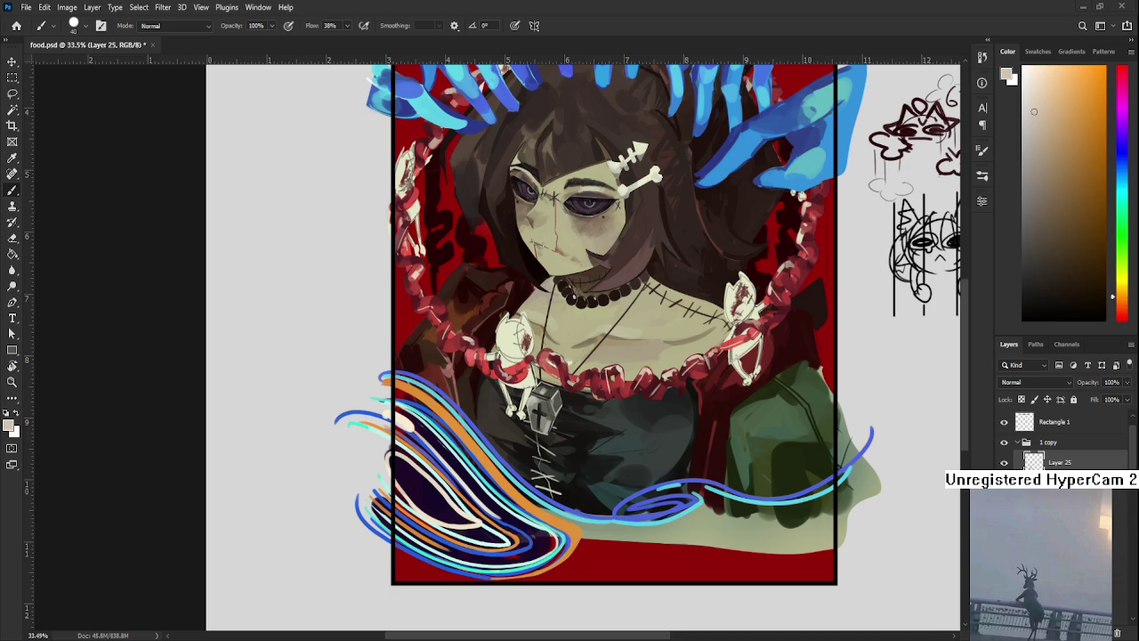
pyautogui.press('r')
pyautogui.moveTo(566, 511); pyautogui.dragTo(397, 492)
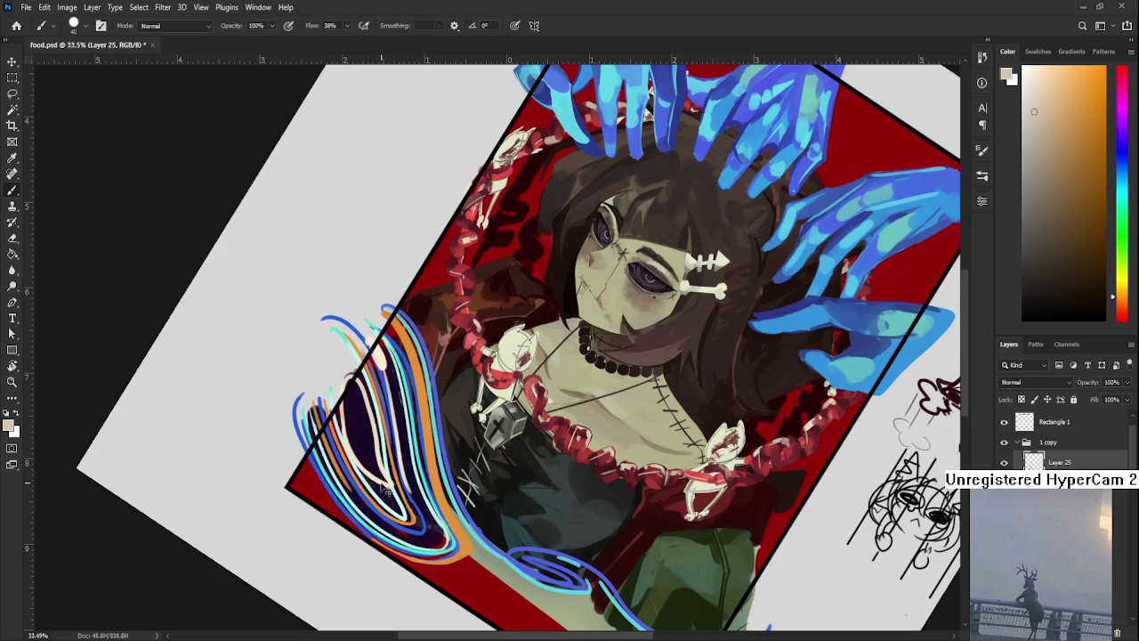
# Step: Sample light colours and paint light streaks down through the dark swirl
pyautogui.keyDown('alt'); pyautogui.click(345, 425); pyautogui.keyUp('alt')
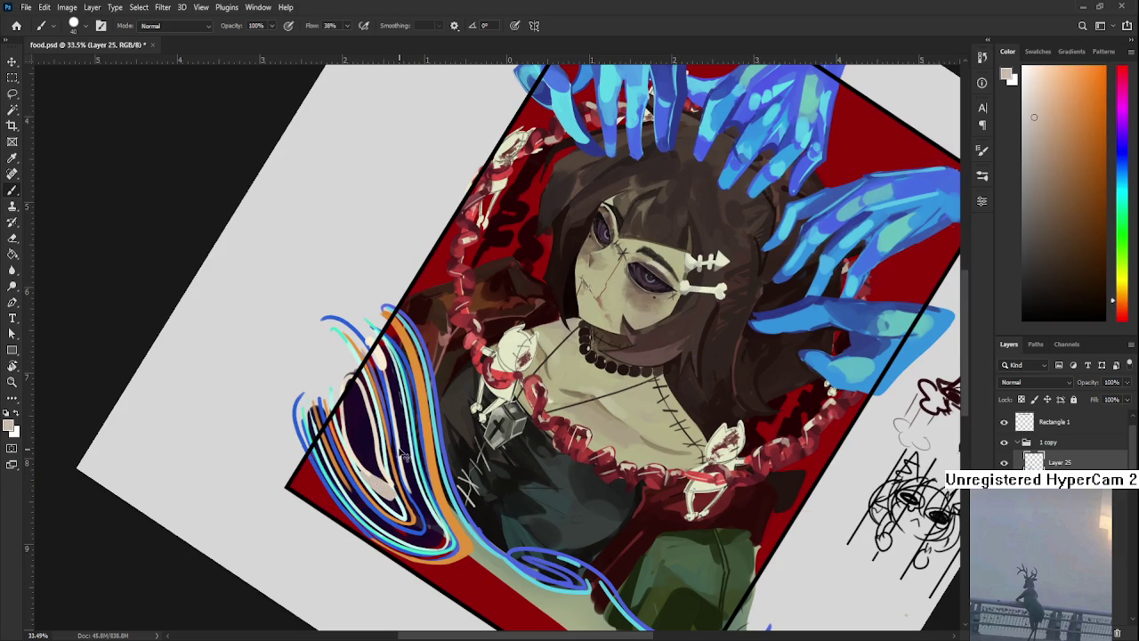
pyautogui.keyDown('alt'); pyautogui.click(381, 452); pyautogui.keyUp('alt')
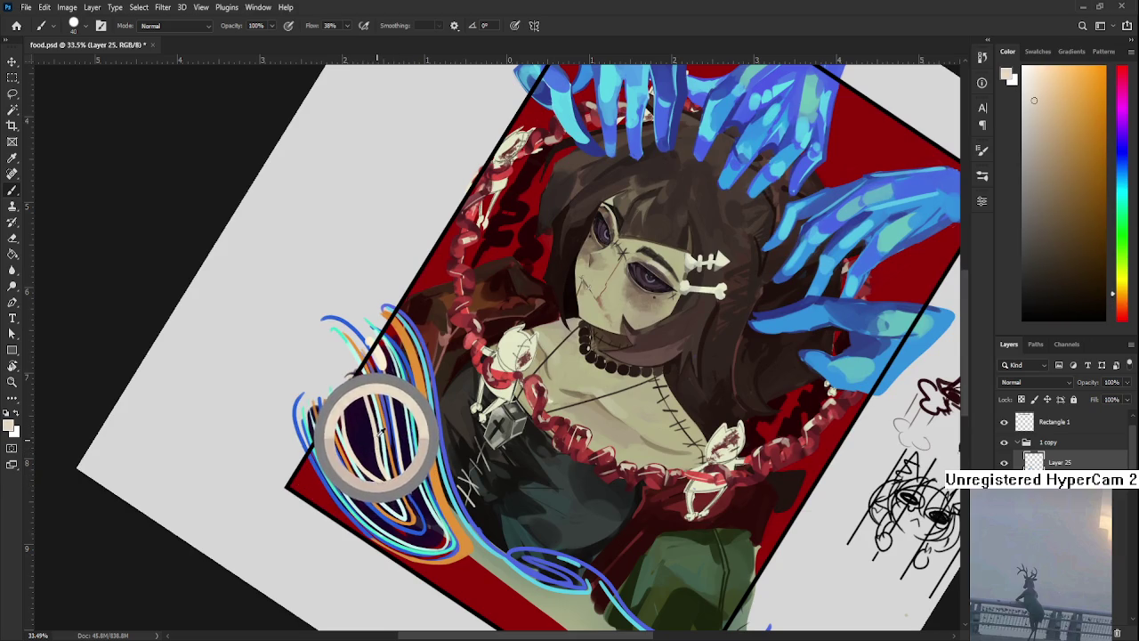
pyautogui.moveTo(378, 458); pyautogui.dragTo(392, 511)
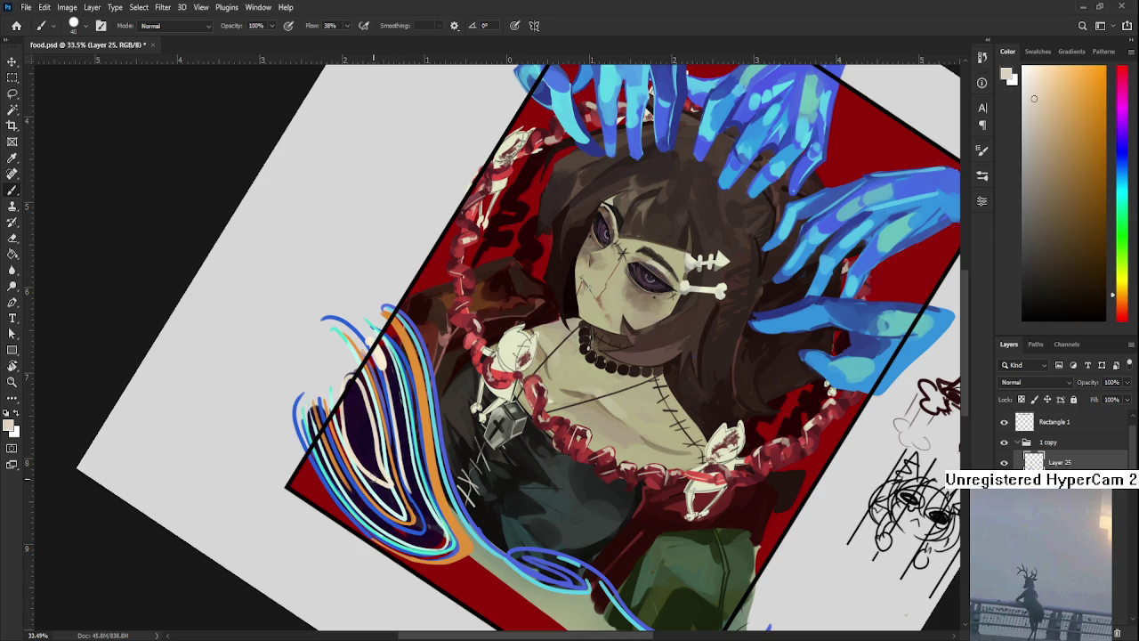
pyautogui.keyDown('alt'); pyautogui.click(379, 354); pyautogui.keyUp('alt')
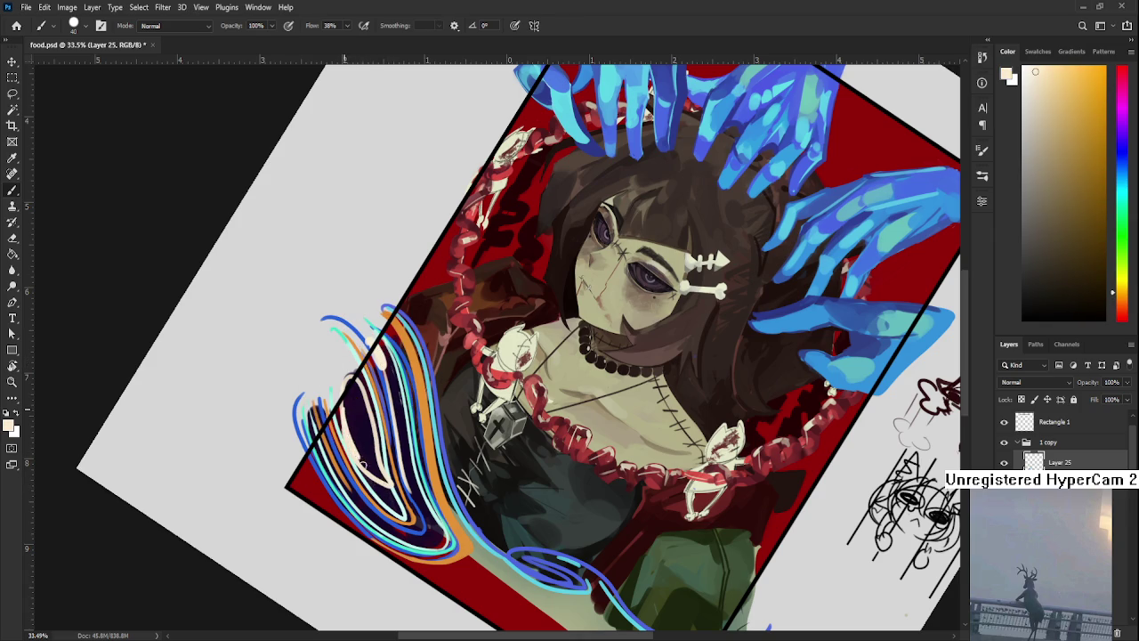
pyautogui.moveTo(356, 461)
pyautogui.mouseDown()
pyautogui.moveTo(392, 503)
pyautogui.moveTo(359, 465)
pyautogui.moveTo(503, 520)
pyautogui.moveTo(478, 534)
pyautogui.moveTo(522, 532)
pyautogui.mouseUp()
# Step: Straighten the view, set the brush to about 30 and add a cream stroke on the swirl's left
pyautogui.press('r')
pyautogui.press('[')
pyautogui.press('[')
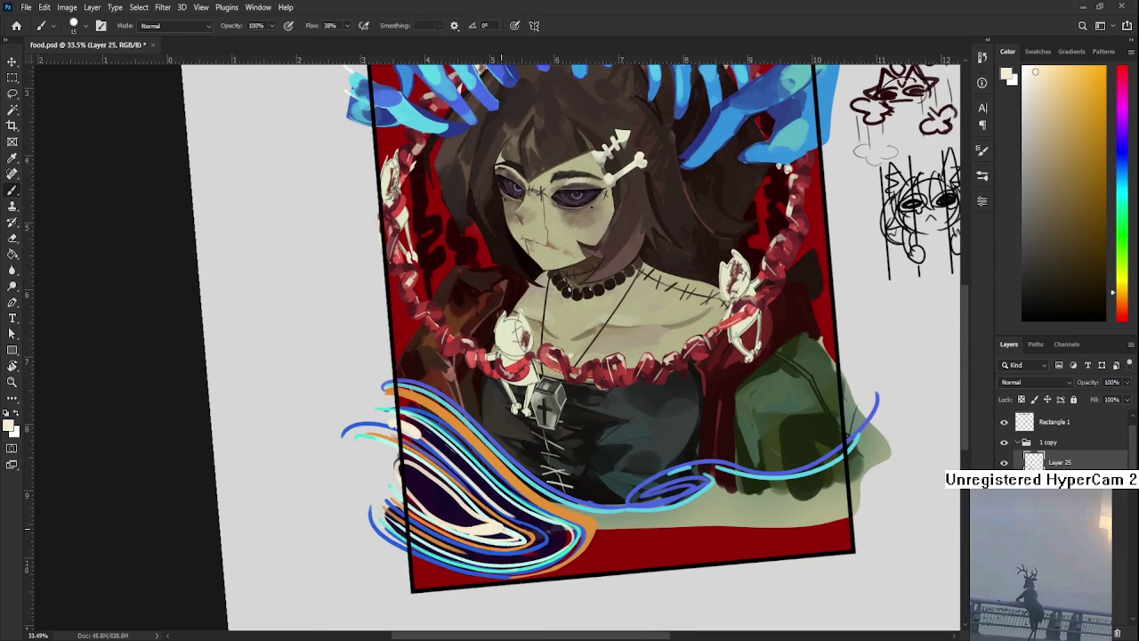
pyautogui.press(']')
pyautogui.press(']')
pyautogui.moveTo(422, 479); pyautogui.dragTo(438, 488)
# Step: Rotate the view about 40° and paint dark purple strokes inside the swirl
pyautogui.press('r')
pyautogui.moveTo(588, 469); pyautogui.dragTo(582, 481)
pyautogui.press('r')
pyautogui.moveTo(425, 511)
pyautogui.mouseDown()
pyautogui.moveTo(363, 449)
pyautogui.moveTo(392, 445)
pyautogui.mouseUp()
pyautogui.keyDown('alt'); pyautogui.click(361, 449); pyautogui.keyUp('alt')
pyautogui.keyDown('alt'); pyautogui.click(387, 427); pyautogui.keyUp('alt')
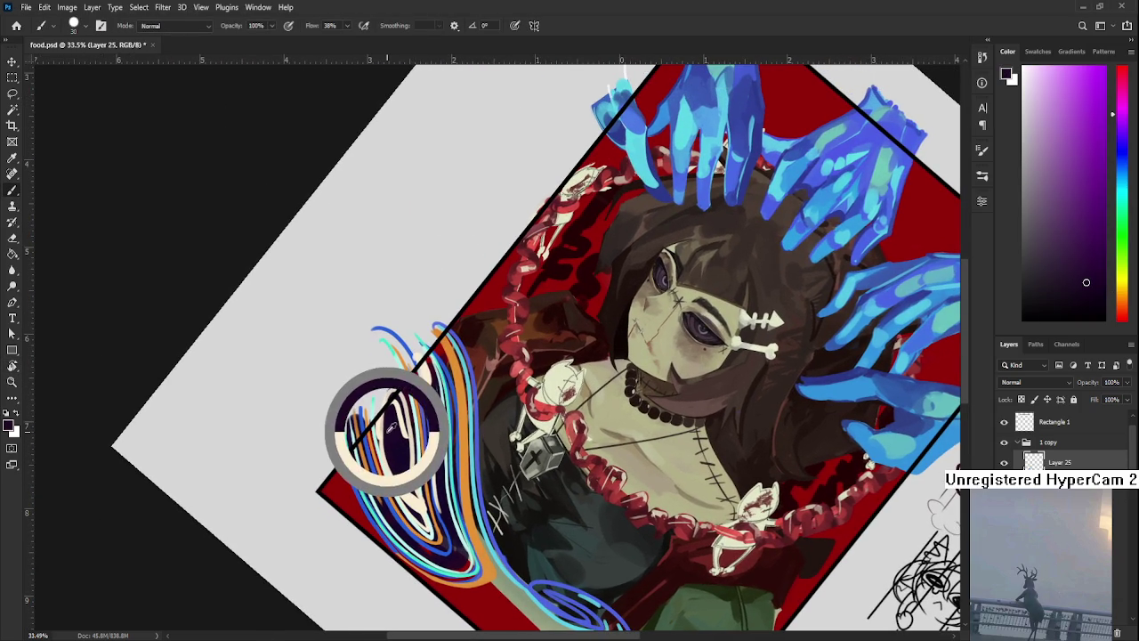
pyautogui.press('[')
pyautogui.moveTo(383, 418); pyautogui.dragTo(377, 486)
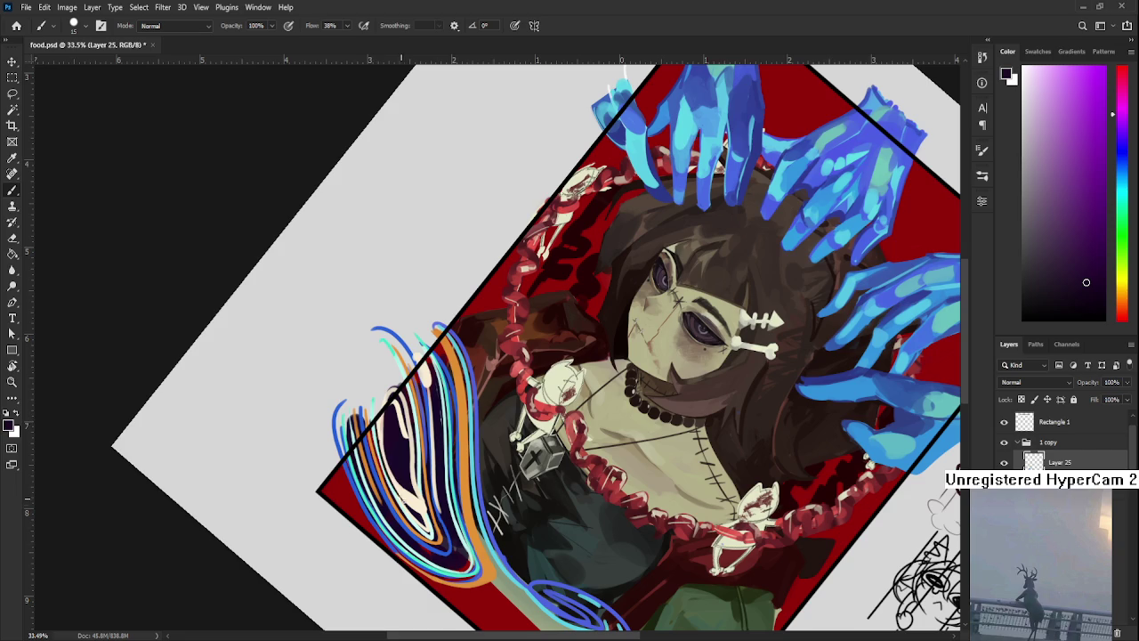
pyautogui.moveTo(381, 425); pyautogui.dragTo(400, 515)
pyautogui.moveTo(383, 429); pyautogui.dragTo(411, 514)
# Step: Paint light cream strokes to widen the cream band inside the swirl
pyautogui.keyDown('alt'); pyautogui.click(408, 487); pyautogui.keyUp('alt')
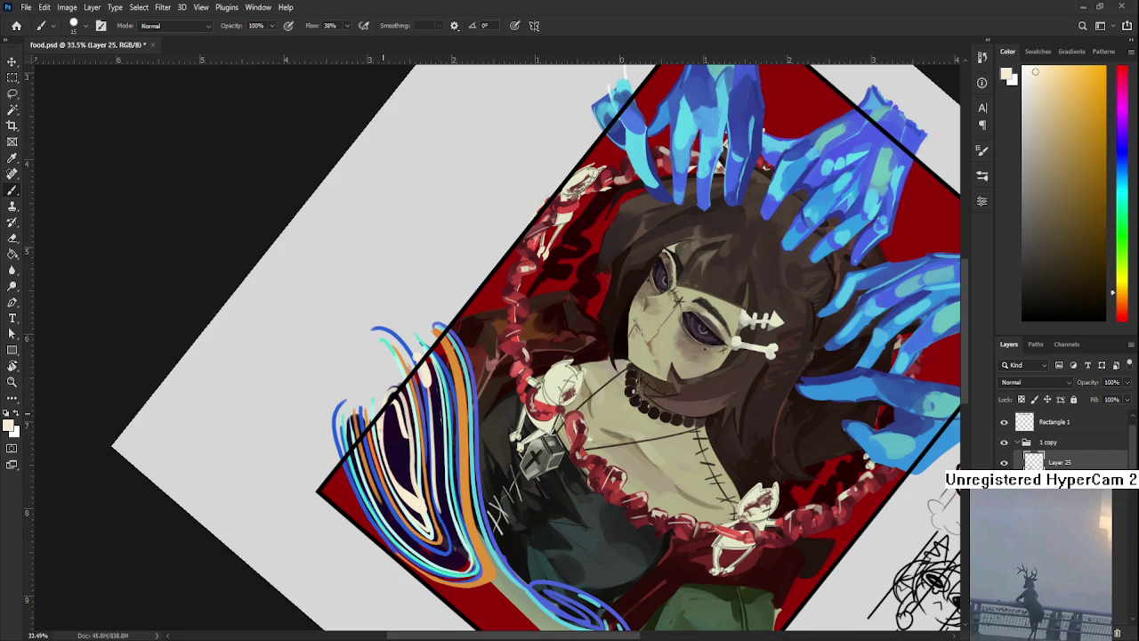
pyautogui.moveTo(381, 429); pyautogui.dragTo(380, 457)
pyautogui.moveTo(397, 429)
pyautogui.mouseDown()
pyautogui.moveTo(438, 472)
pyautogui.moveTo(453, 463)
pyautogui.mouseUp()
pyautogui.press('r')
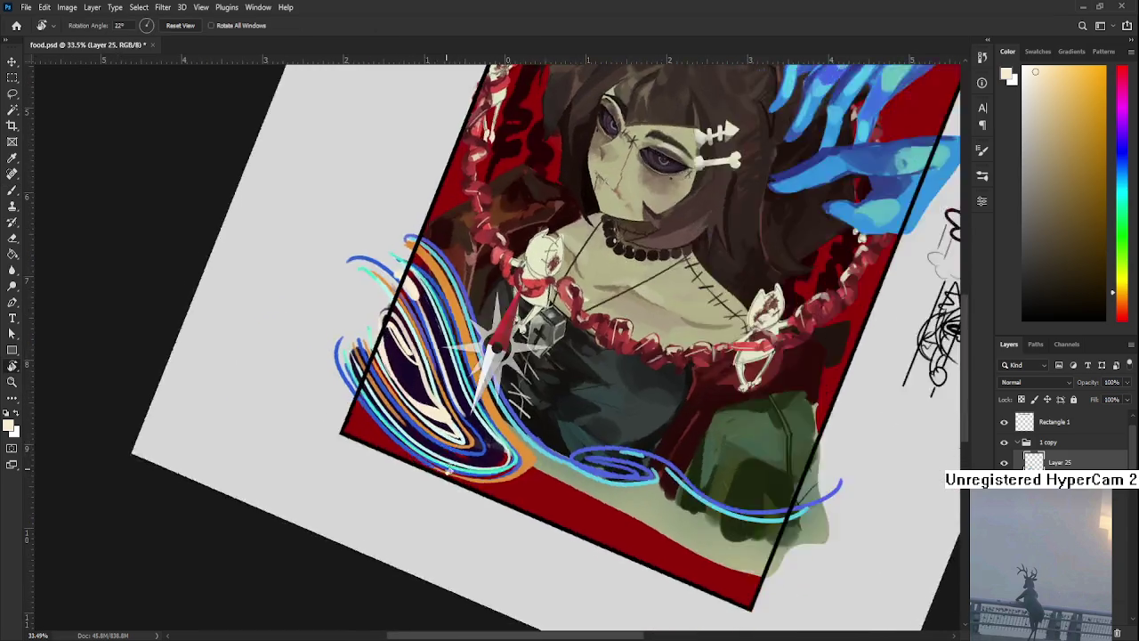
# Step: Sample dark navy and cream from the swirl while adjusting the view
pyautogui.press('b')
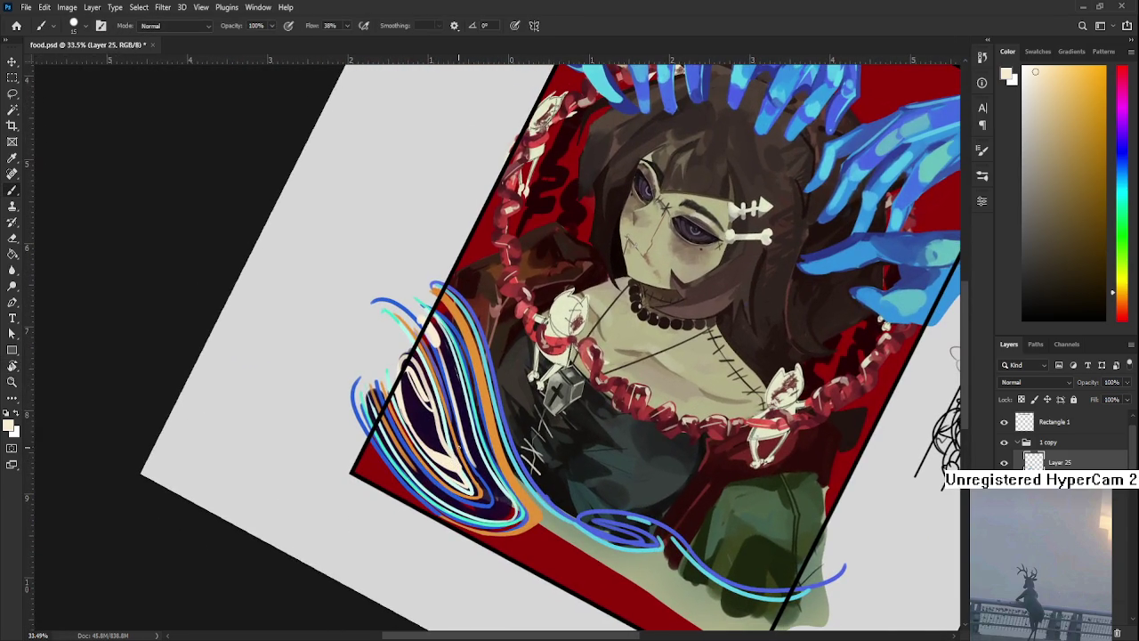
pyautogui.keyDown('alt'); pyautogui.click(466, 418); pyautogui.keyUp('alt')
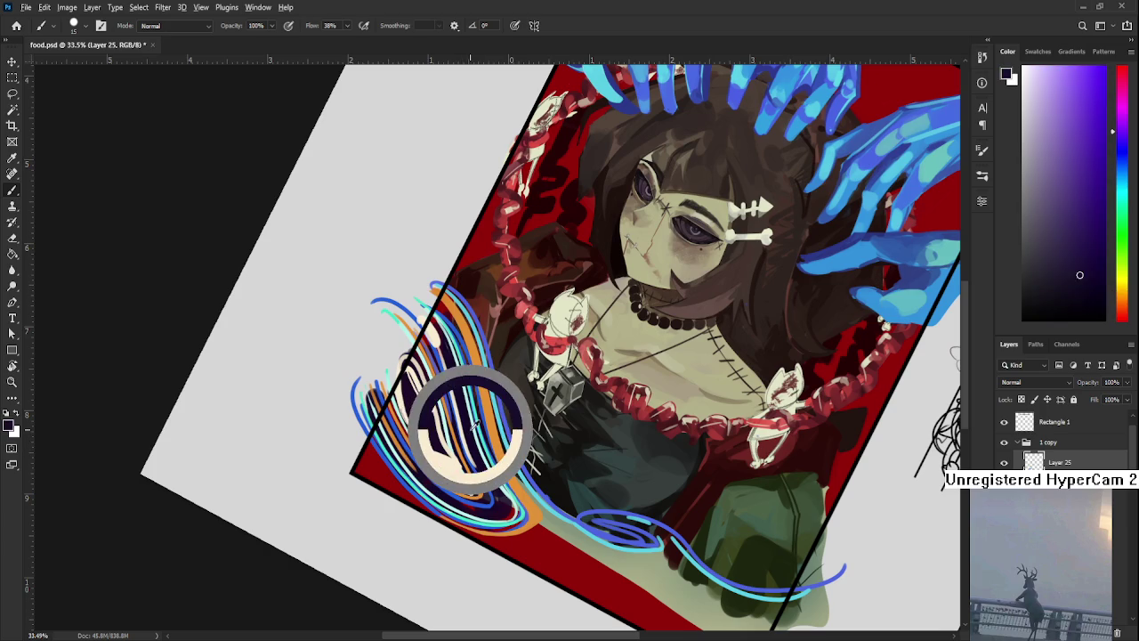
pyautogui.keyDown('alt'); pyautogui.click(438, 338); pyautogui.keyUp('alt')
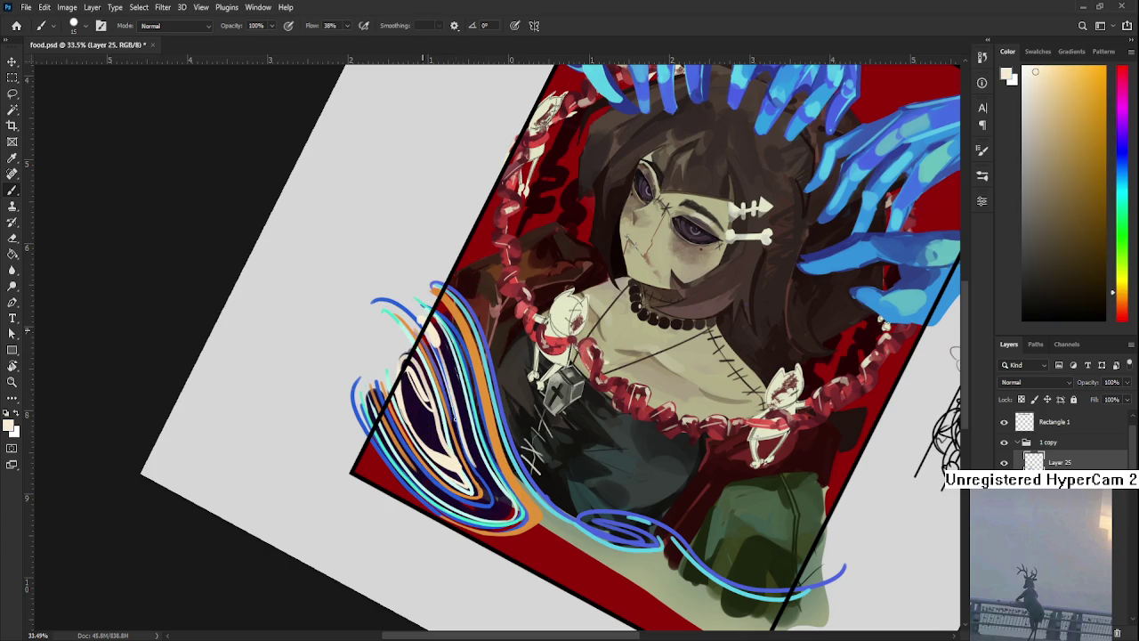
pyautogui.press('r')
pyautogui.scroll(-3, 459, 492)
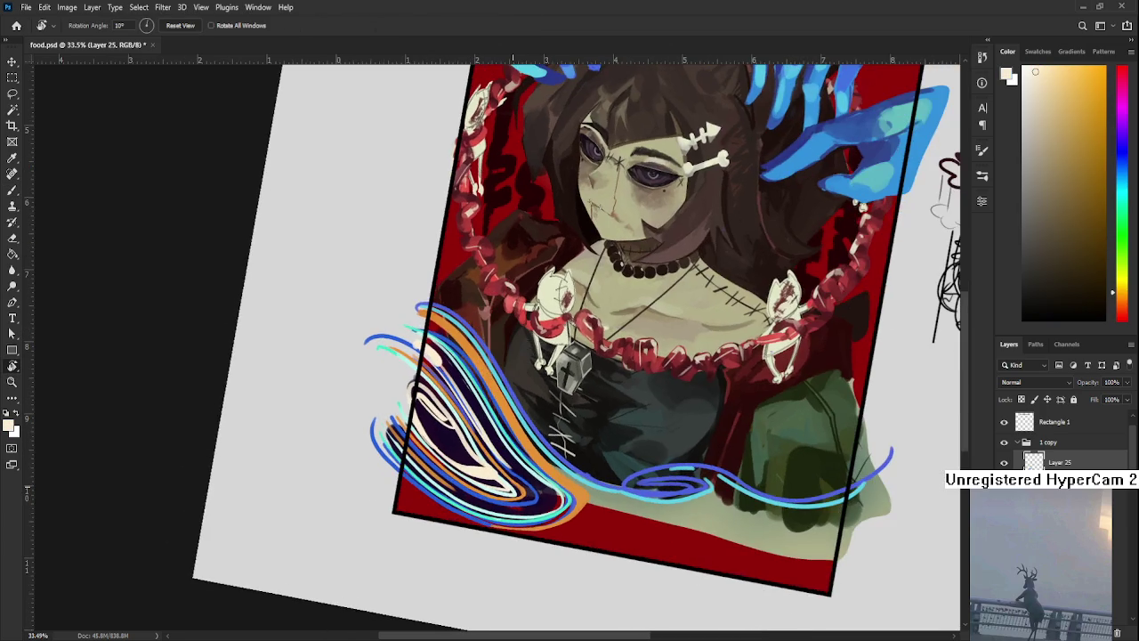
# Step: Zoom out slightly and paint teal along the blue wave curve
pyautogui.moveTo(514, 488)
pyautogui.mouseDown()
pyautogui.moveTo(486, 543)
pyautogui.moveTo(534, 554)
pyautogui.mouseUp()
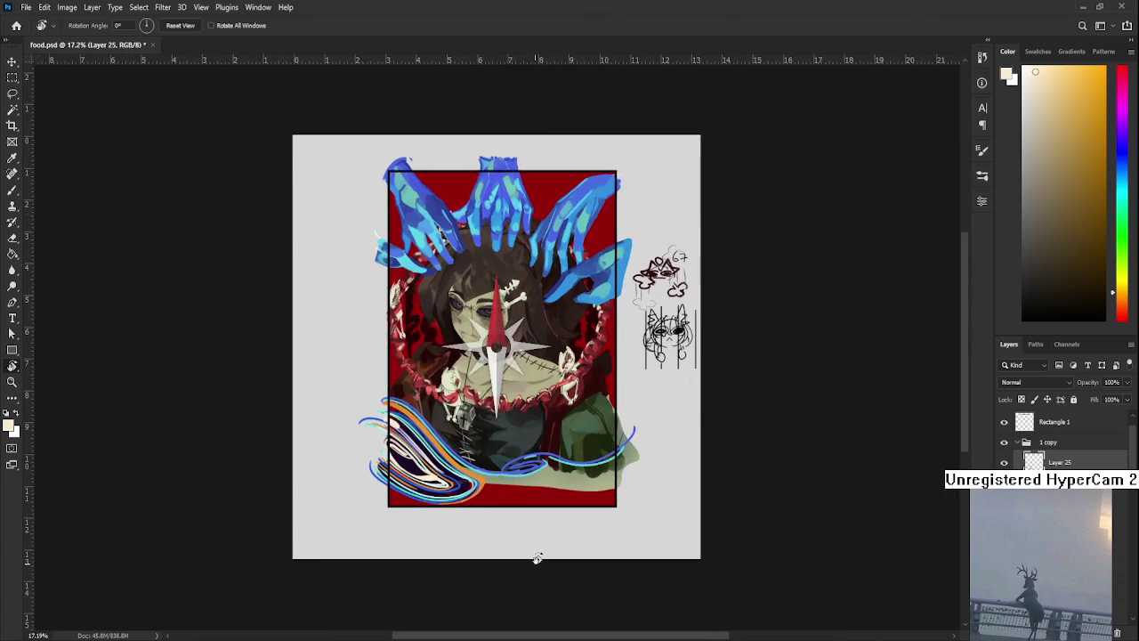
pyautogui.scroll(3, 525, 550)
pyautogui.scroll(3, 516, 545)
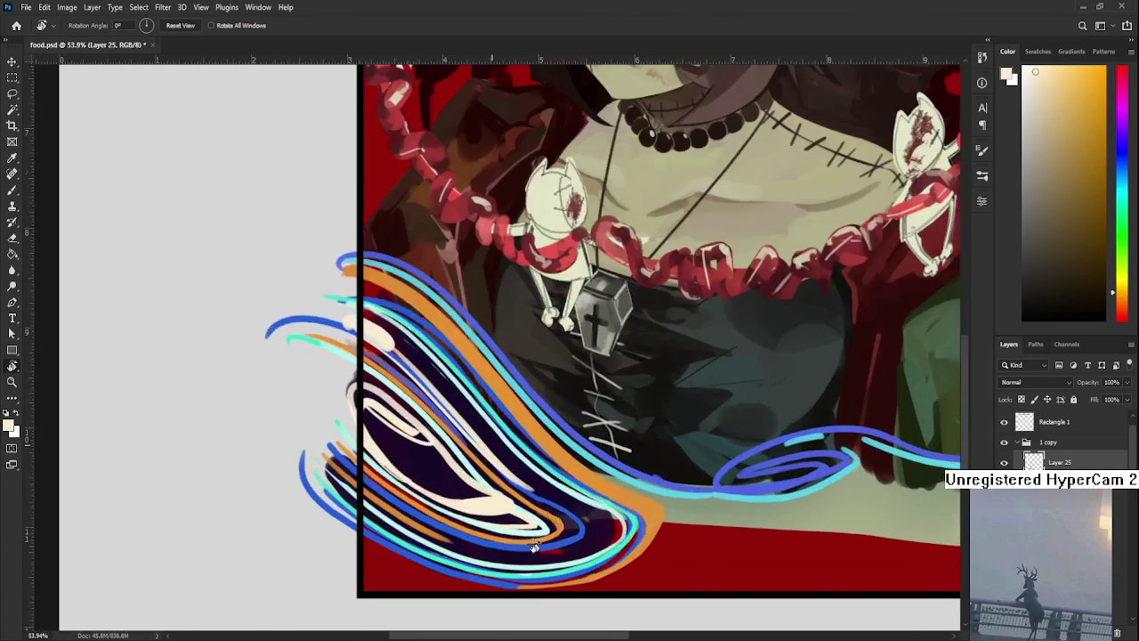
pyautogui.scroll(-3, 512, 538)
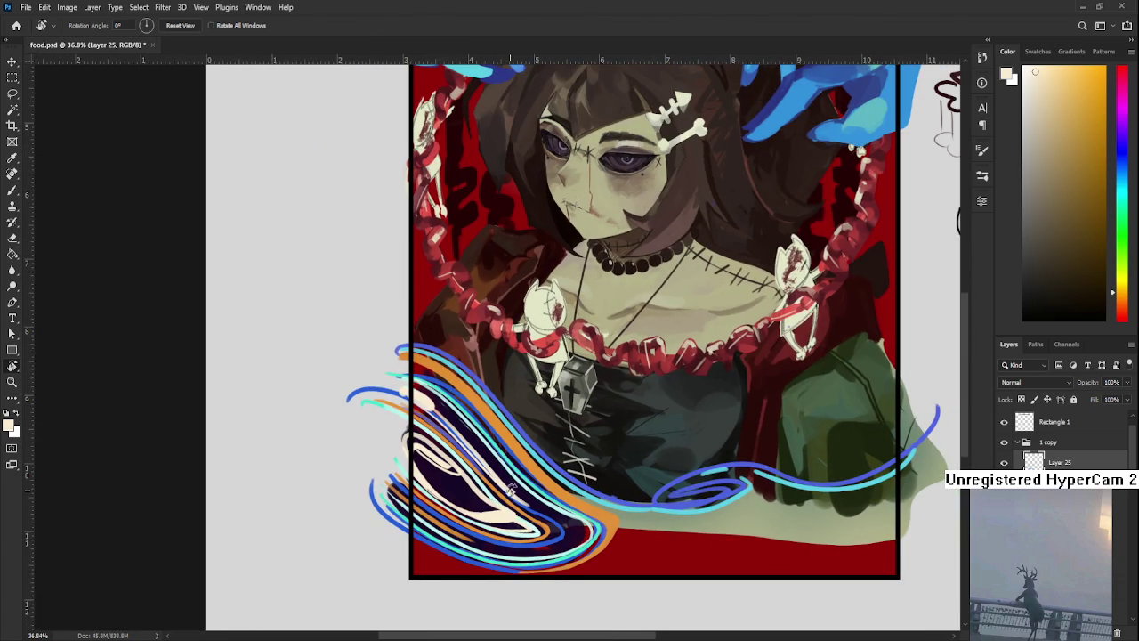
pyautogui.scroll(1, 533, 561)
pyautogui.press('b')
pyautogui.keyDown('alt'); pyautogui.click(556, 494); pyautogui.keyUp('alt')
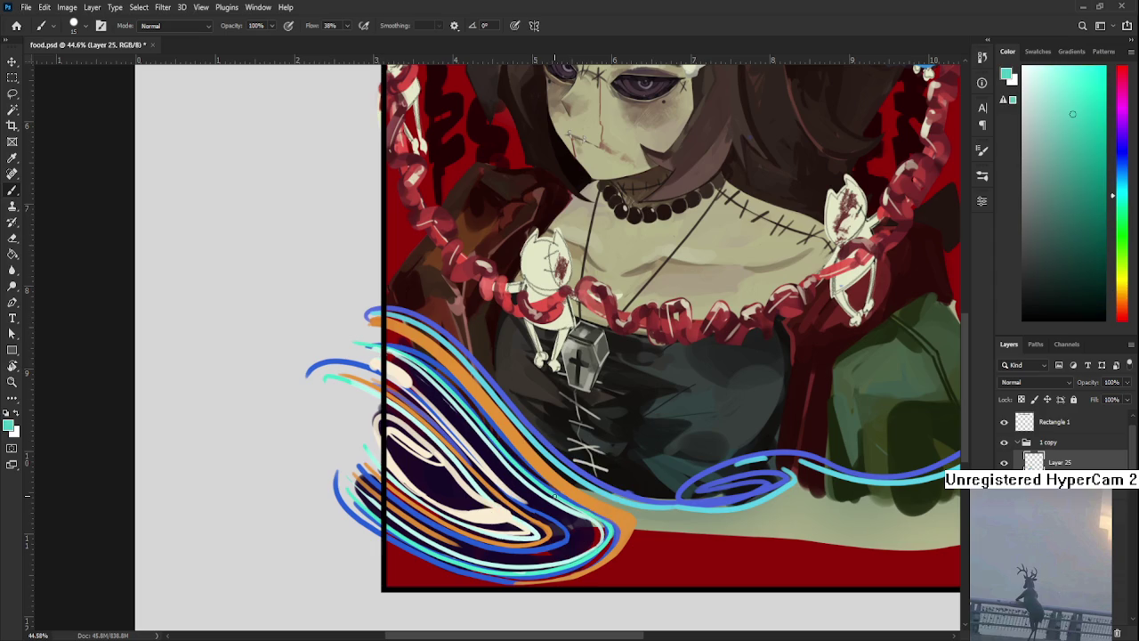
pyautogui.moveTo(570, 465)
pyautogui.mouseDown()
pyautogui.moveTo(618, 505)
pyautogui.moveTo(636, 543)
pyautogui.mouseUp()
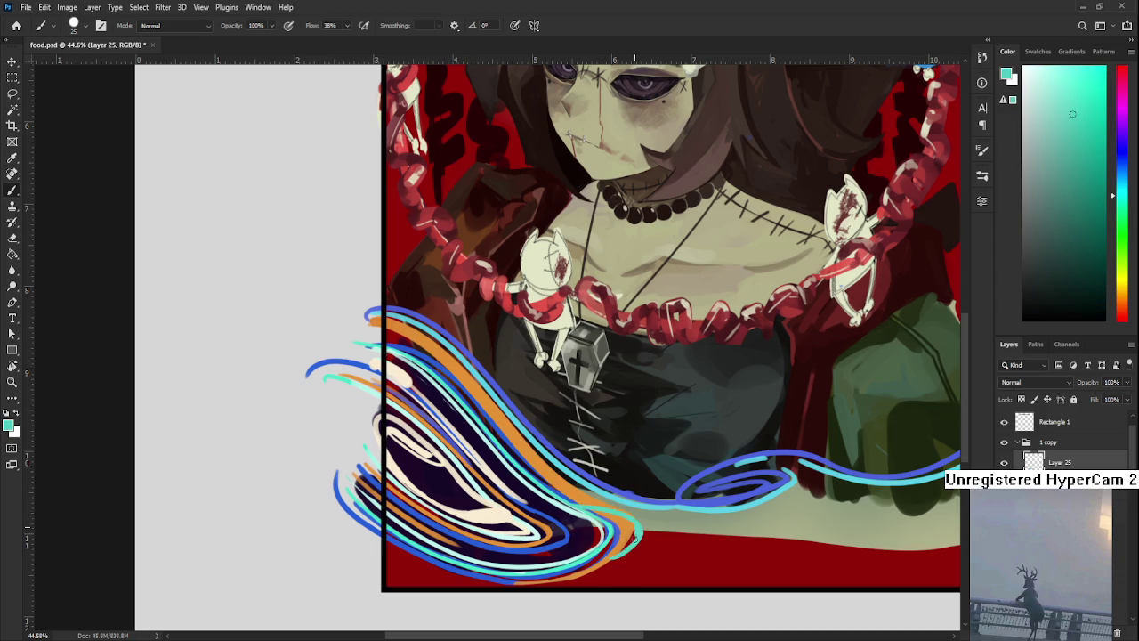
# Step: Add a thin teal line along the wave edge and a cyan stroke on the swirl's outer left edge
pyautogui.press('r')
pyautogui.moveTo(637, 533); pyautogui.dragTo(413, 462)
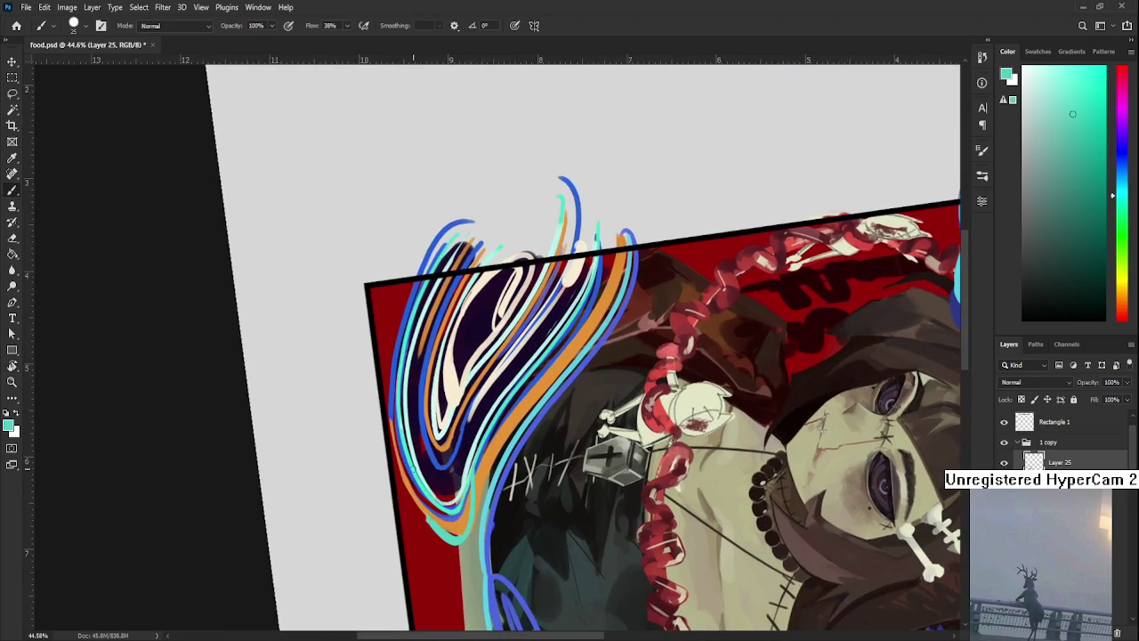
pyautogui.moveTo(388, 408); pyautogui.dragTo(424, 517)
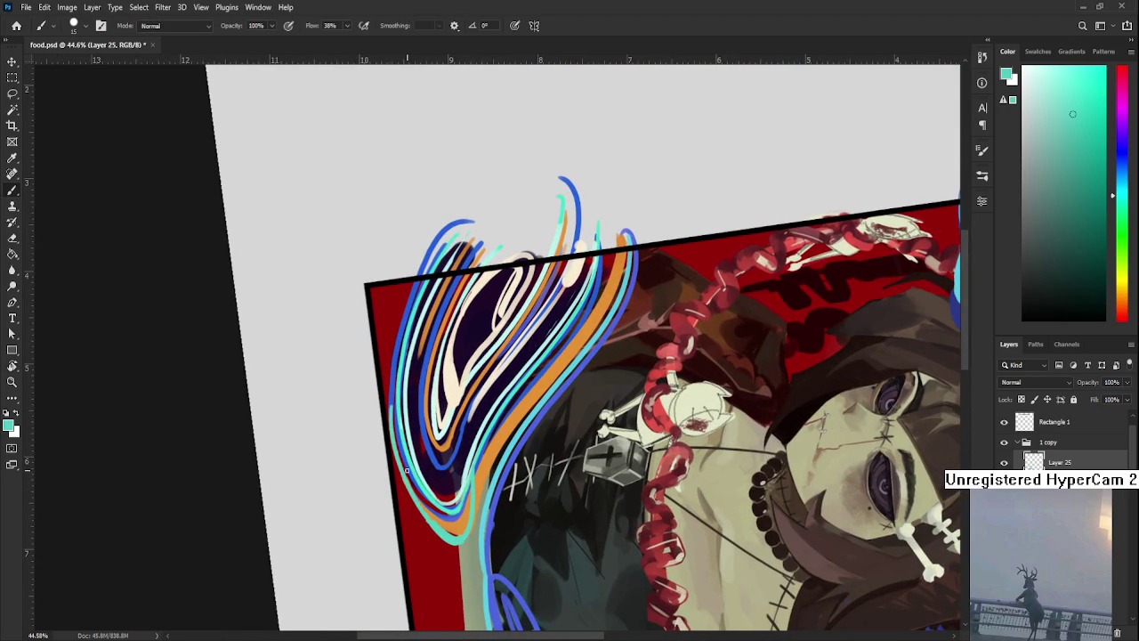
pyautogui.keyDown('alt'); pyautogui.click(436, 509); pyautogui.keyUp('alt')
pyautogui.keyDown('alt'); pyautogui.click(458, 521); pyautogui.keyUp('alt')
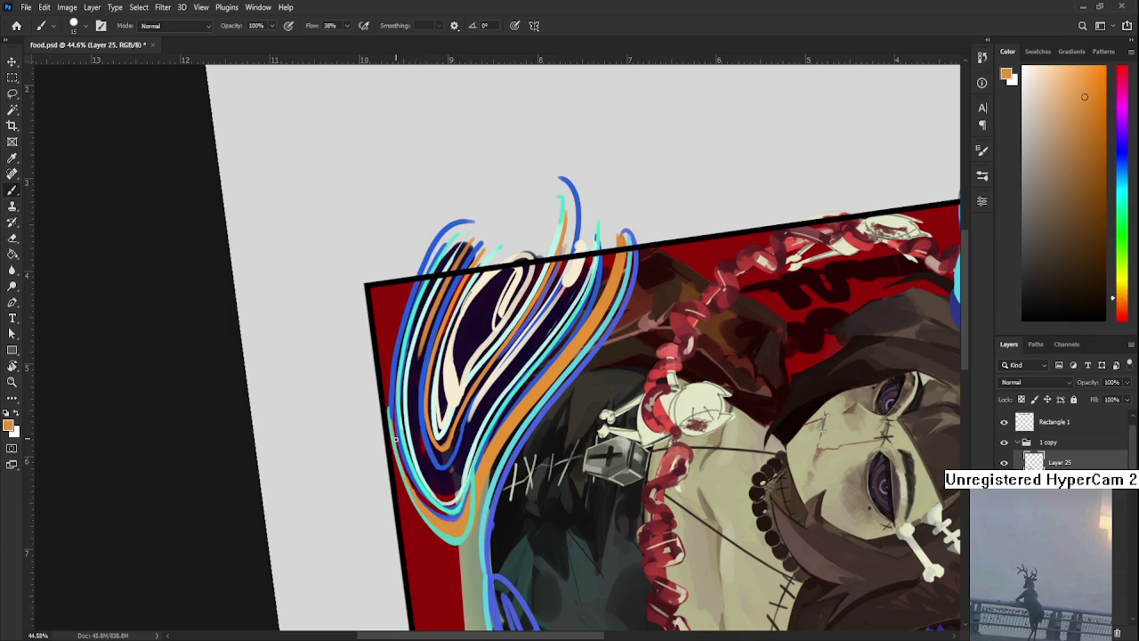
pyautogui.keyDown('alt'); pyautogui.click(407, 454); pyautogui.keyUp('alt')
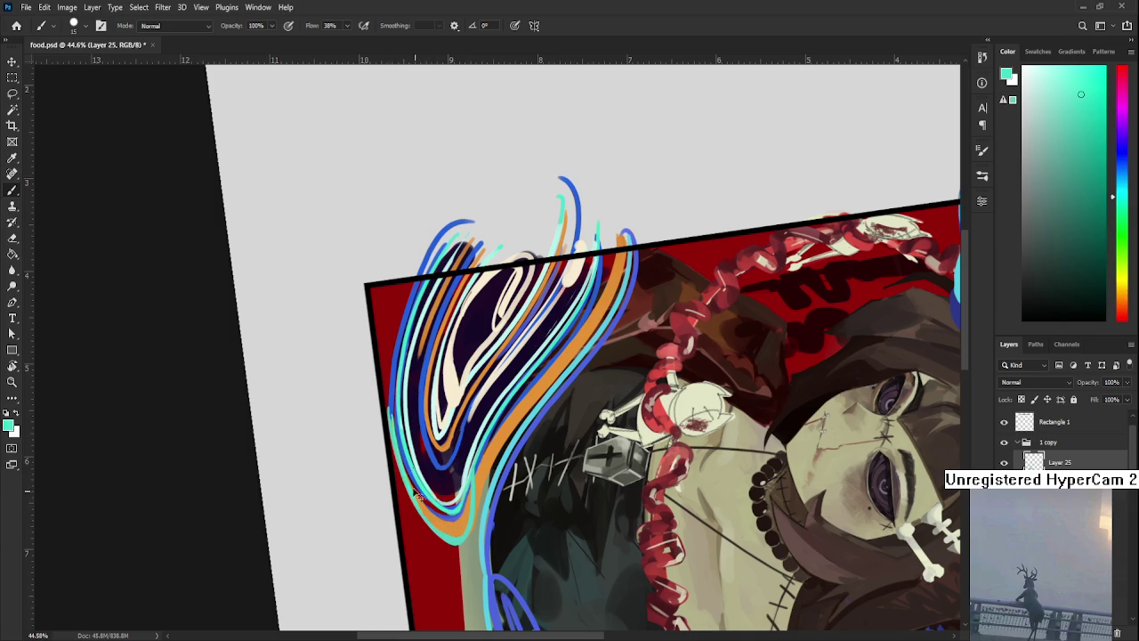
pyautogui.moveTo(393, 426); pyautogui.dragTo(458, 537)
# Step: Sample orange, blue and cream from the swirl and paint a cream stroke down its left edge
pyautogui.keyDown('alt'); pyautogui.click(436, 516); pyautogui.keyUp('alt')
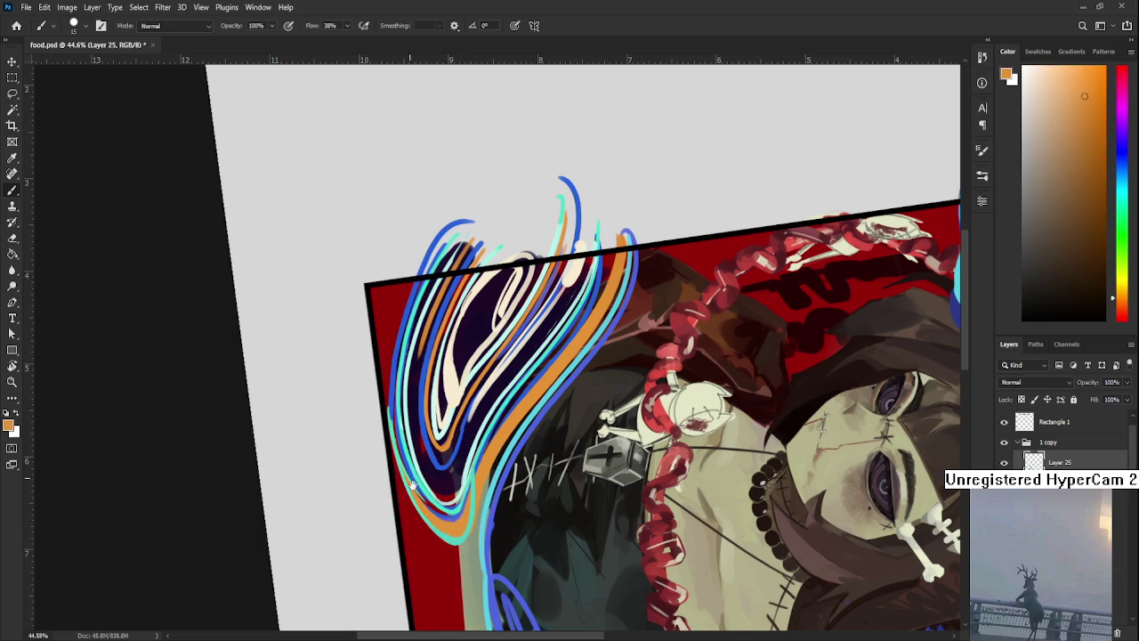
pyautogui.moveTo(385, 414); pyautogui.dragTo(419, 487)
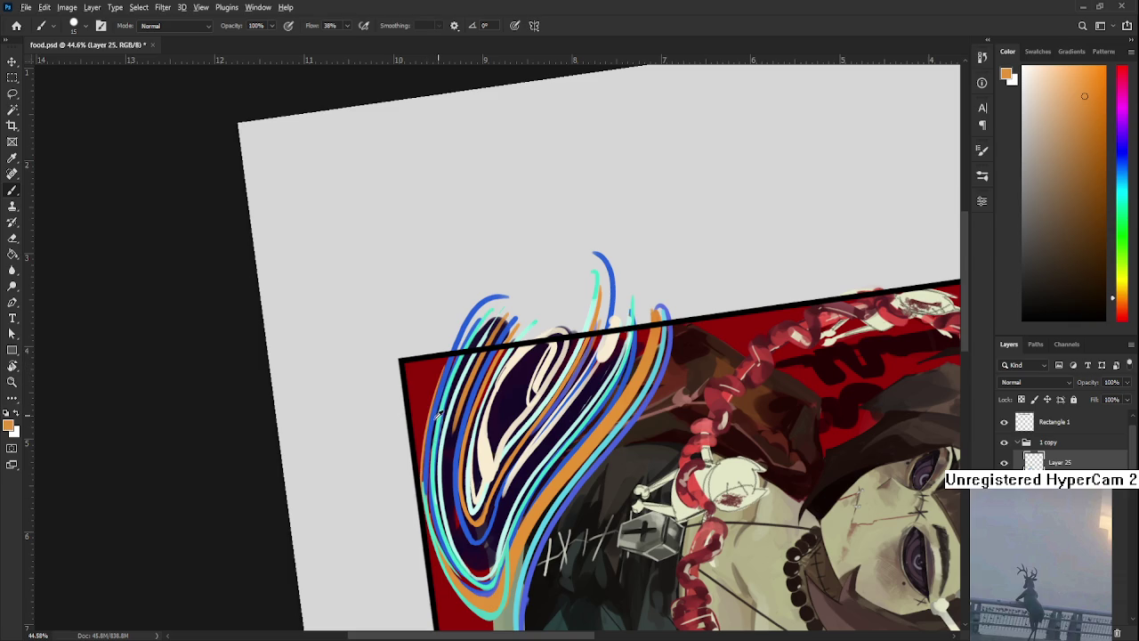
pyautogui.keyDown('alt'); pyautogui.click(436, 412); pyautogui.keyUp('alt')
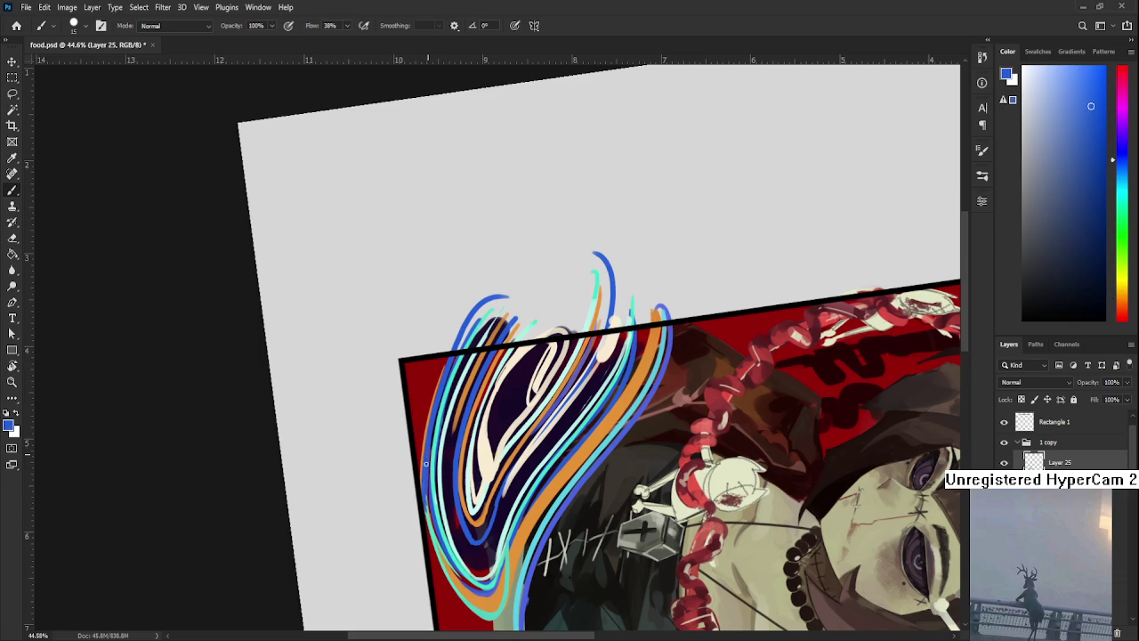
pyautogui.keyDown('alt'); pyautogui.click(432, 496); pyautogui.keyUp('alt')
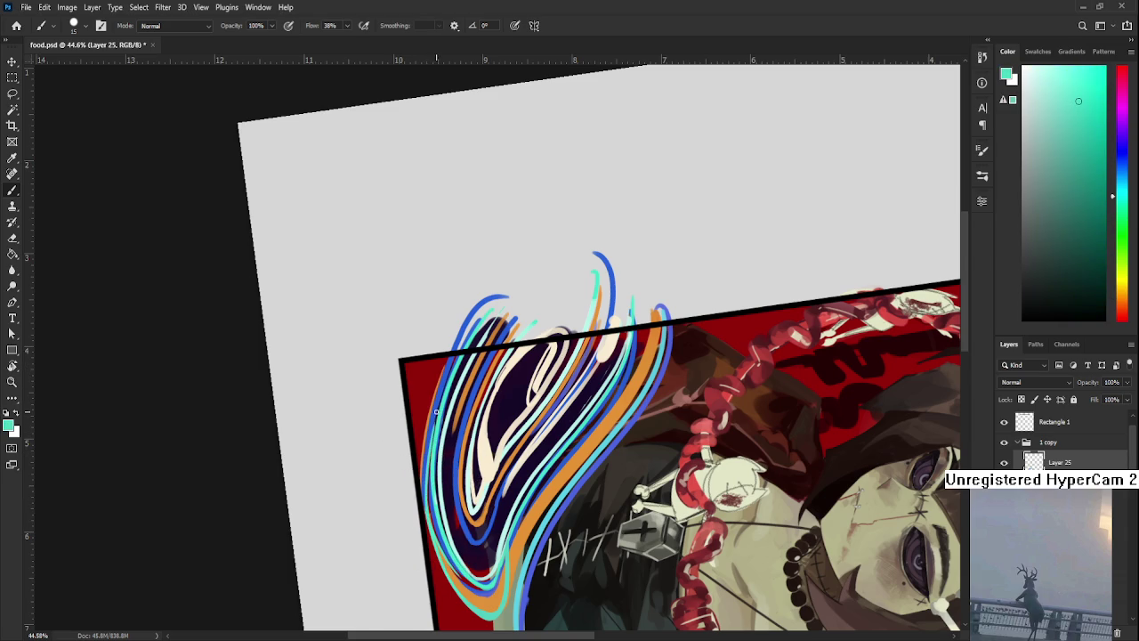
pyautogui.press('r')
pyautogui.moveTo(436, 414)
pyautogui.mouseDown()
pyautogui.moveTo(487, 452)
pyautogui.moveTo(461, 334)
pyautogui.mouseUp()
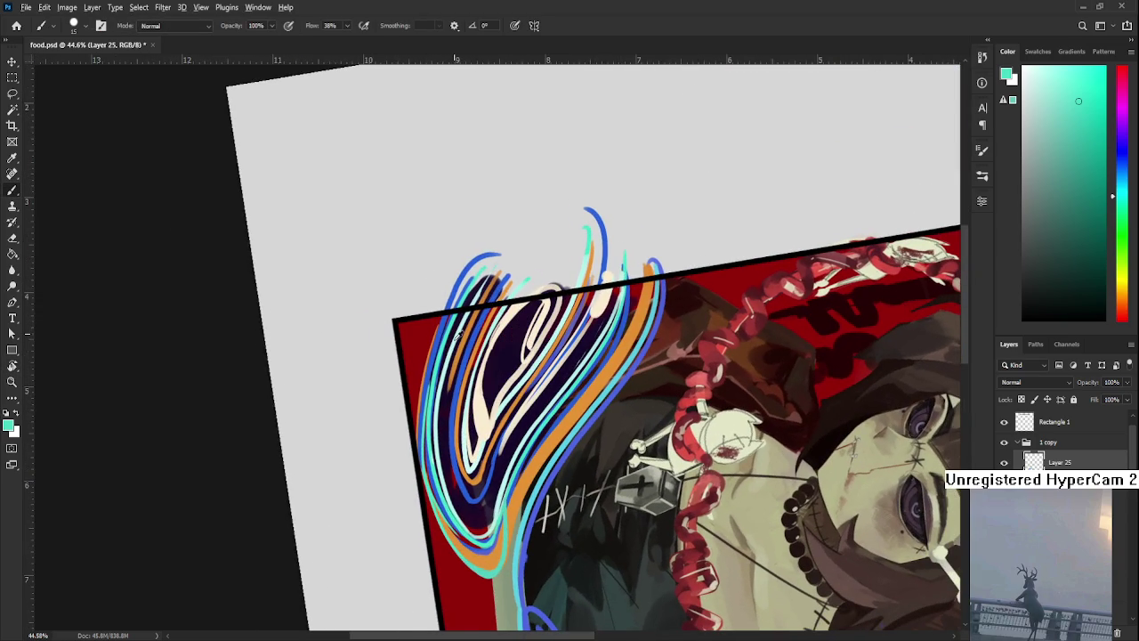
pyautogui.keyDown('alt'); pyautogui.click(454, 336); pyautogui.keyUp('alt')
pyautogui.keyDown('alt'); pyautogui.click(470, 394); pyautogui.keyUp('alt')
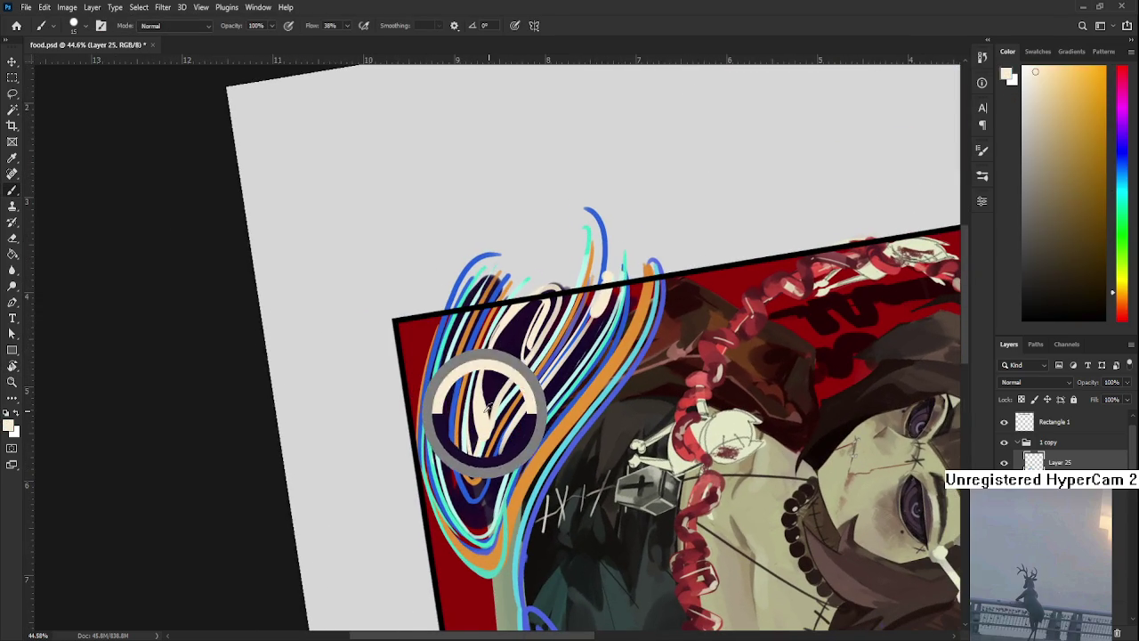
pyautogui.moveTo(426, 324); pyautogui.dragTo(408, 441)
# Step: Replace the cream stroke with thin light hatching along the red panel's left edge
pyautogui.hotkey('ctrl', 'z')
pyautogui.press(']')
pyautogui.moveTo(433, 320); pyautogui.dragTo(406, 459)
pyautogui.hotkey('ctrl', 'z')
pyautogui.press('[')
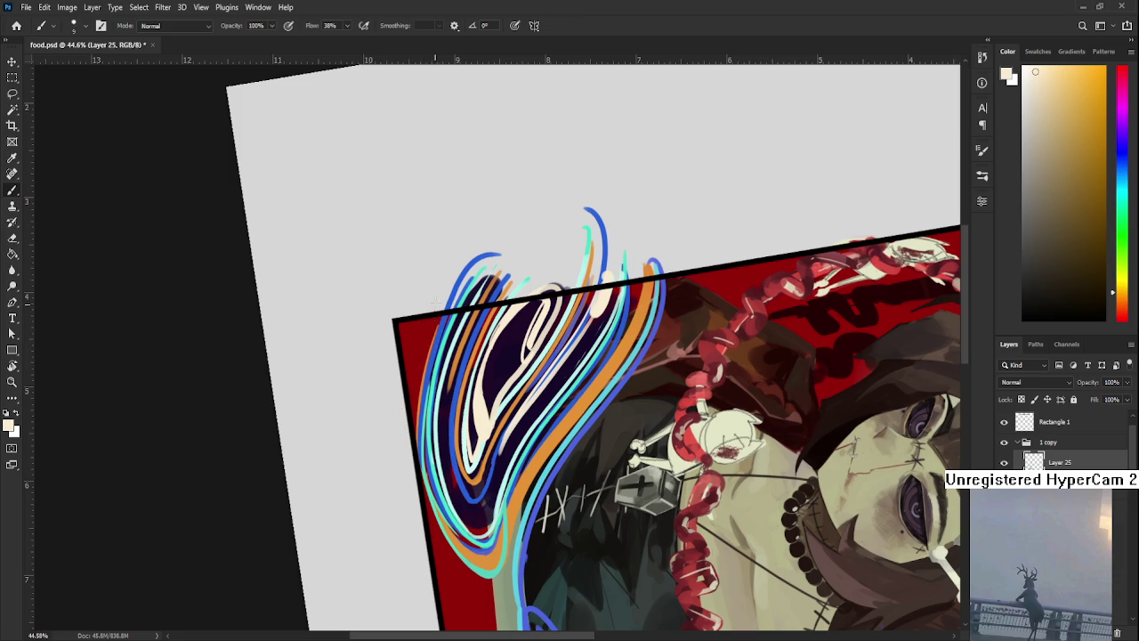
pyautogui.moveTo(426, 326); pyautogui.dragTo(410, 401)
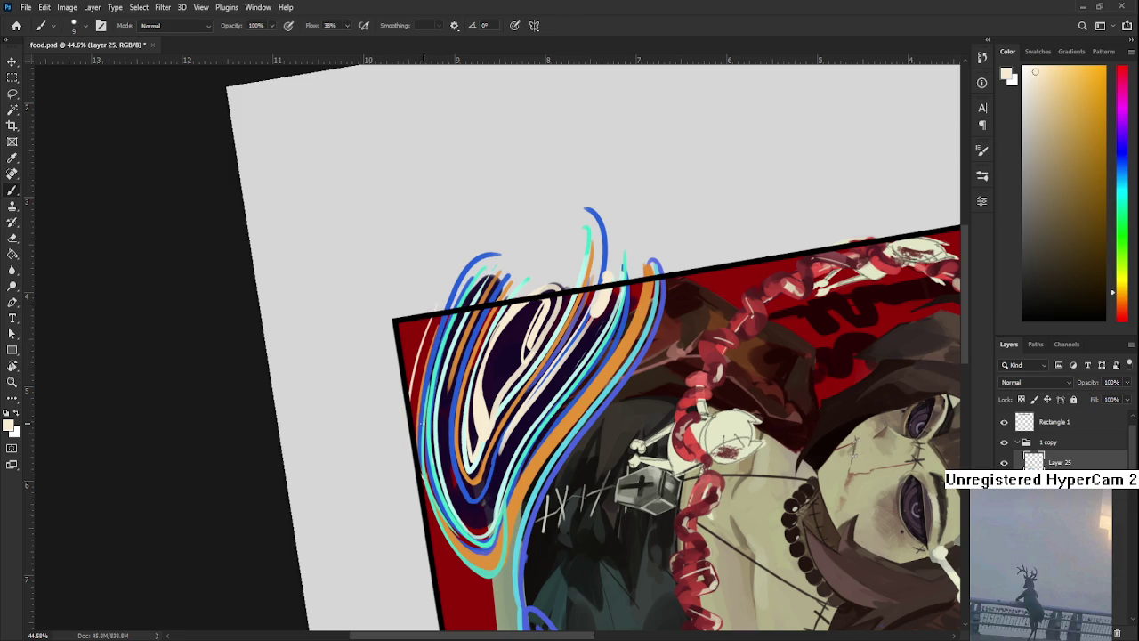
pyautogui.moveTo(411, 341); pyautogui.dragTo(401, 420)
# Step: Try a thin blue stroke along the panel's left edge, then undo it
pyautogui.keyDown('alt'); pyautogui.click(433, 338); pyautogui.keyUp('alt')
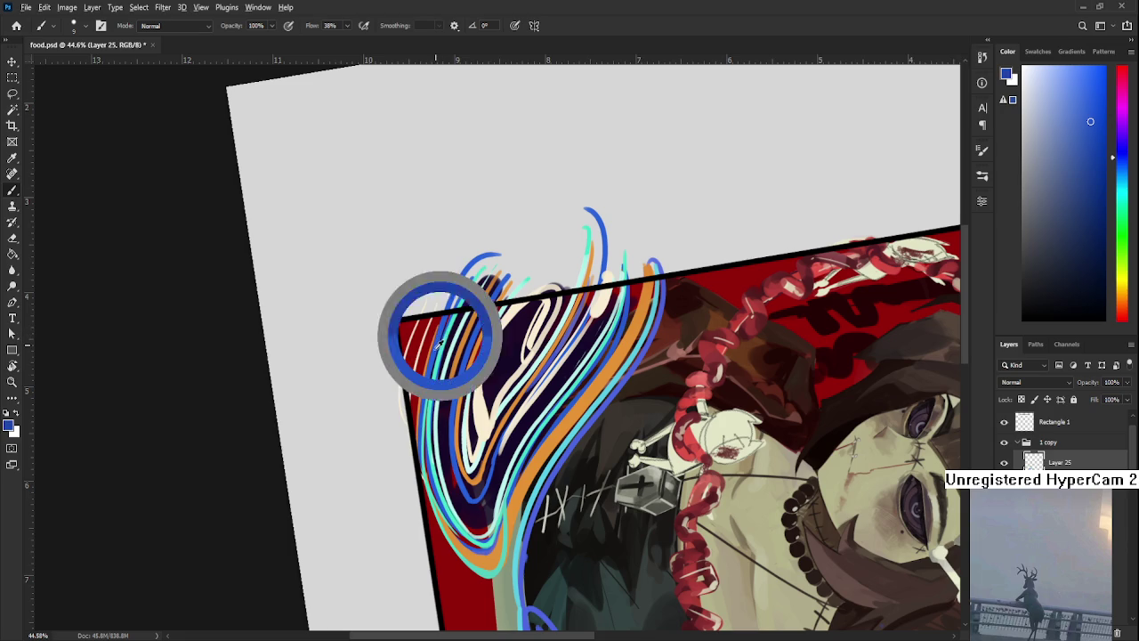
pyautogui.press(']')
pyautogui.press(']')
pyautogui.press(']')
pyautogui.moveTo(409, 356); pyautogui.dragTo(398, 440)
pyautogui.hotkey('ctrl', 'z')
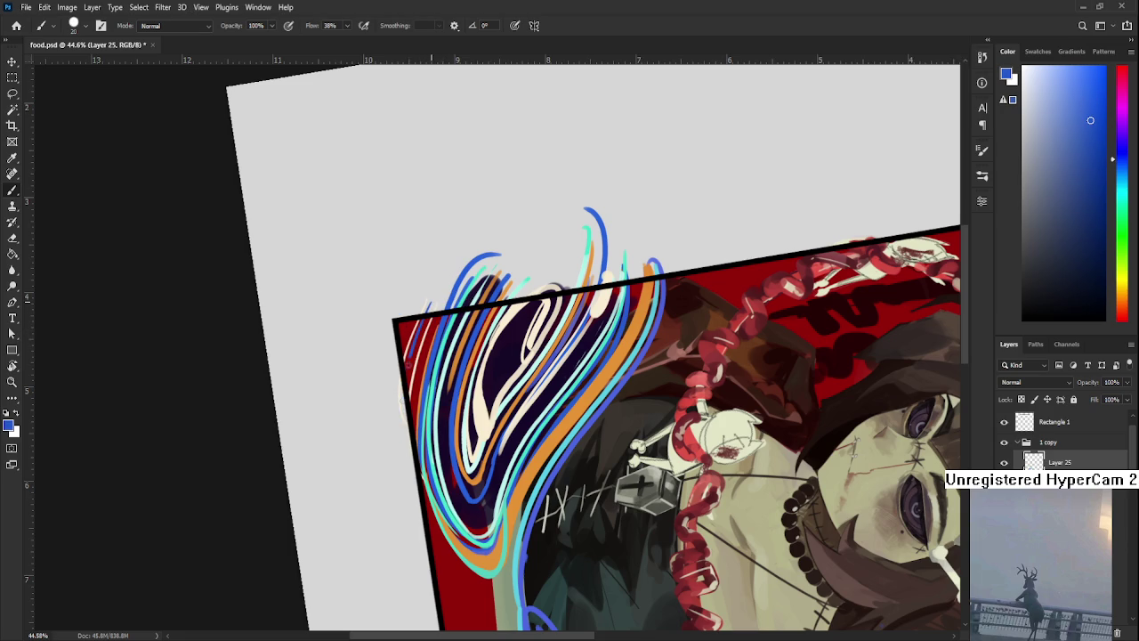
pyautogui.press('r')
pyautogui.moveTo(434, 318); pyautogui.dragTo(459, 406)
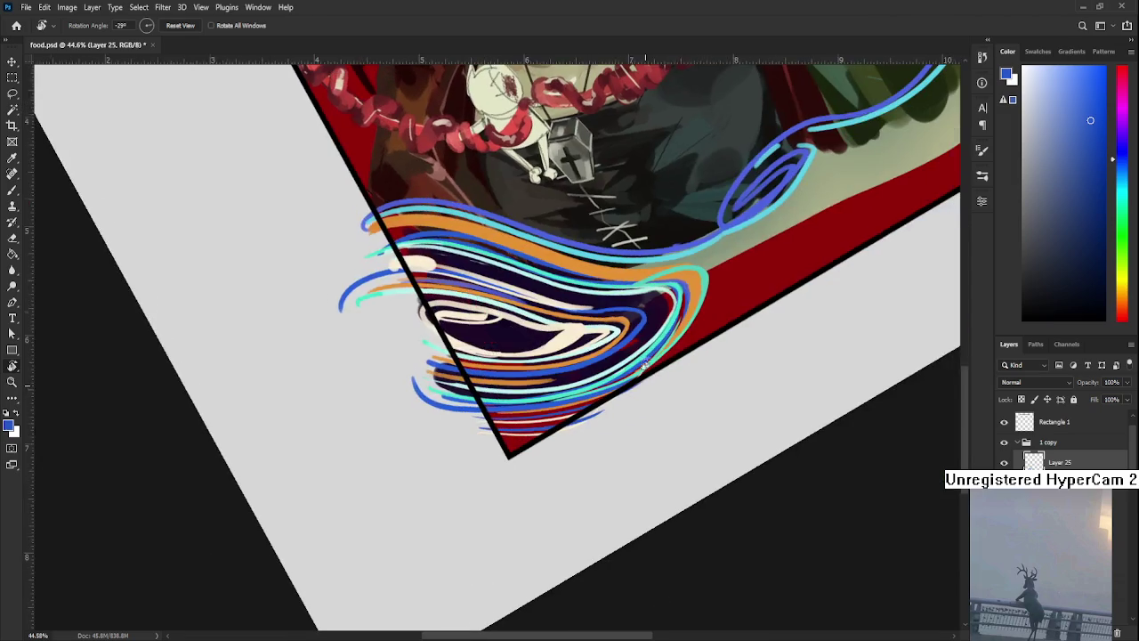
# Step: Reset the view rotation to 0° and fit the whole portrait on screen
pyautogui.hotkey('ctrl', '0')
pyautogui.moveTo(699, 432); pyautogui.dragTo(629, 501)
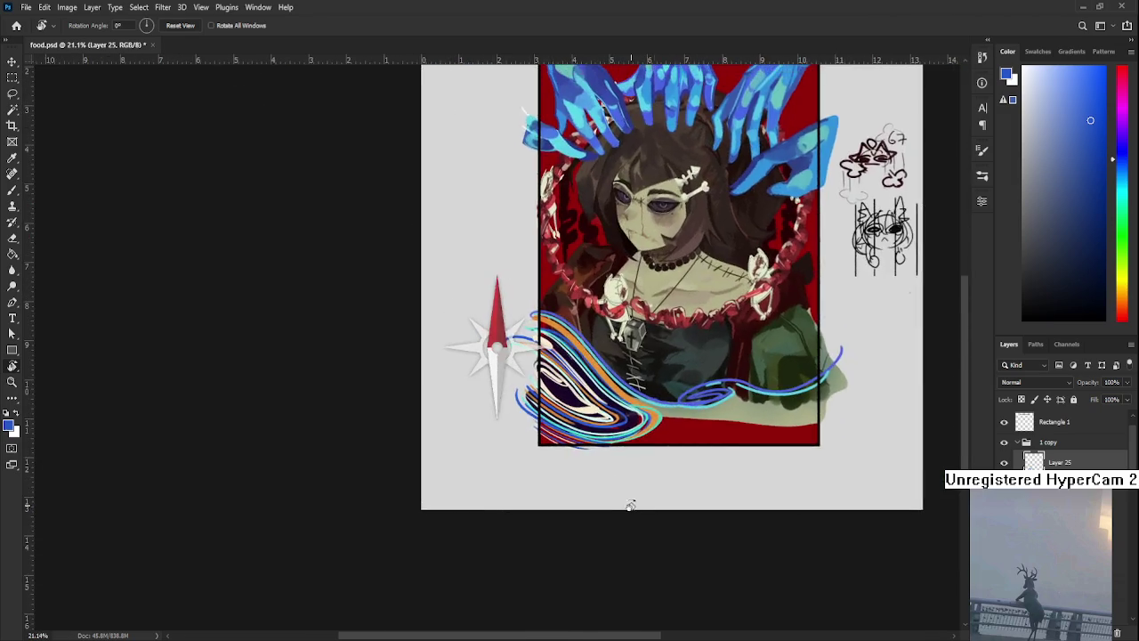
pyautogui.scroll(1, 395, 539)
pyautogui.hotkey('ctrl', '0')
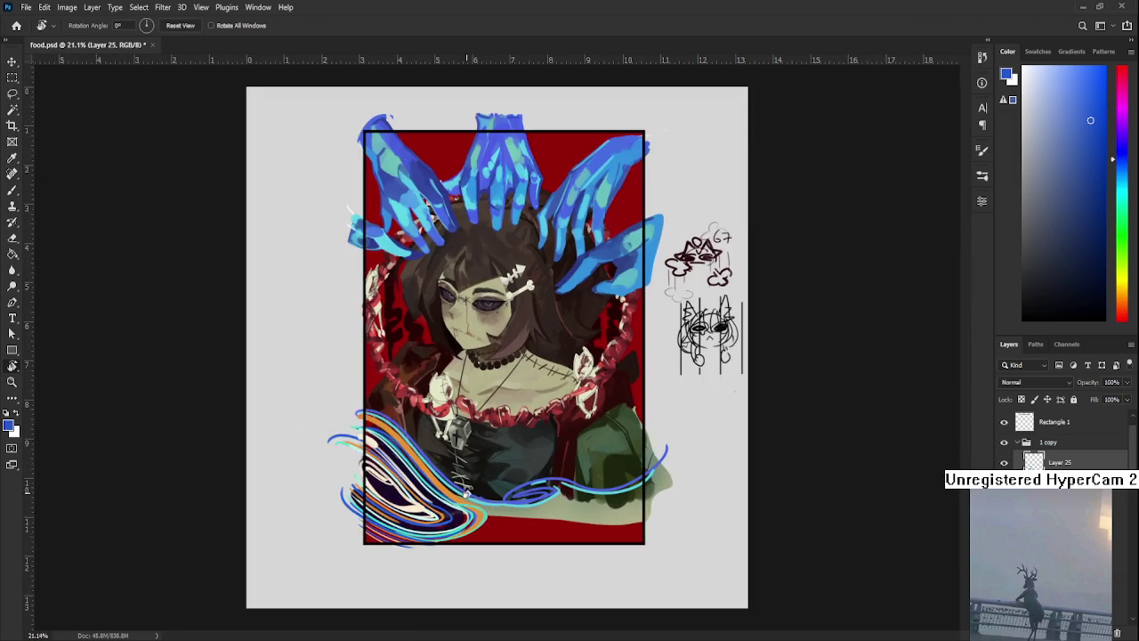
pyautogui.scroll(1, 469, 488)
pyautogui.hotkey('ctrl', '0')
# Step: Zoom in and out across the portrait to review the cream-streaked swirl tail
pyautogui.scroll(-2, 472, 489)
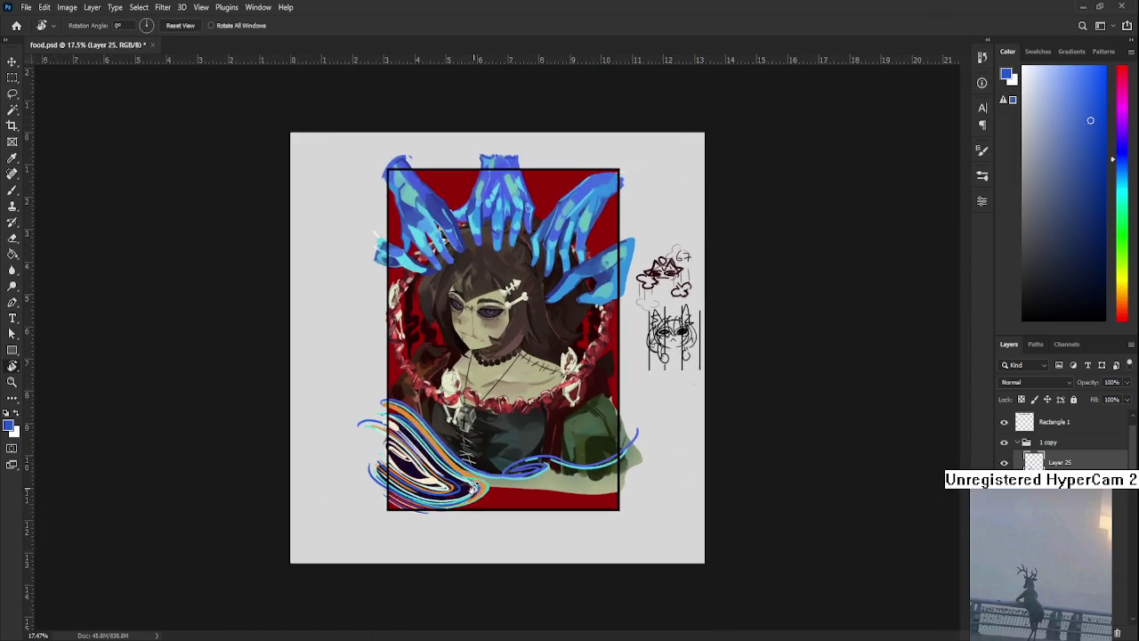
pyautogui.scroll(3, 474, 492)
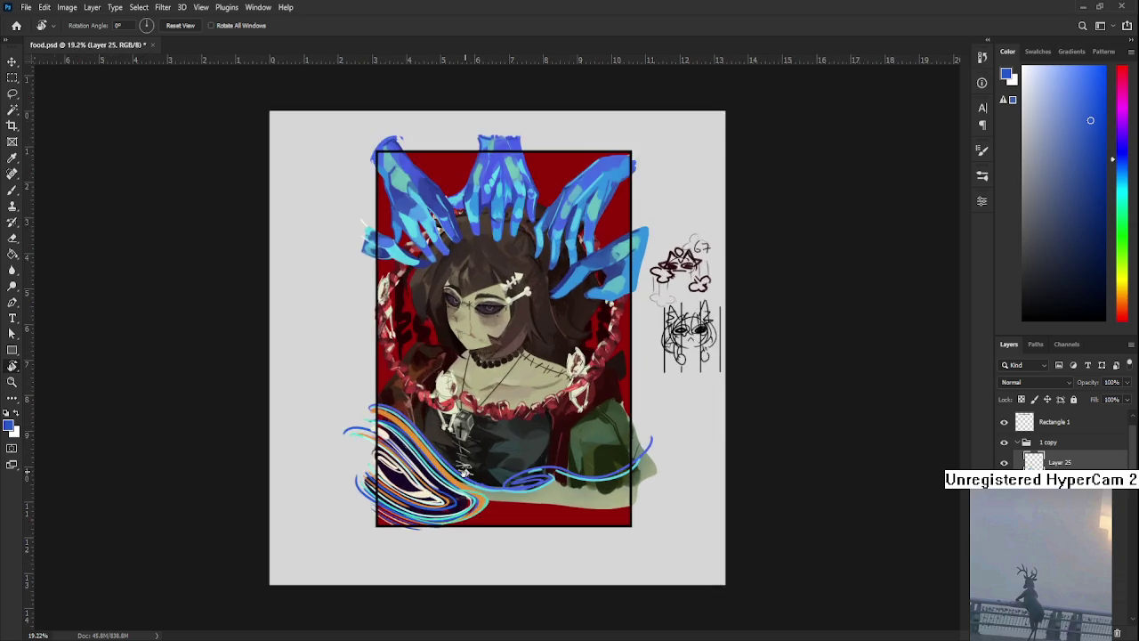
pyautogui.scroll(1, 466, 474)
pyautogui.scroll(-1, 471, 498)
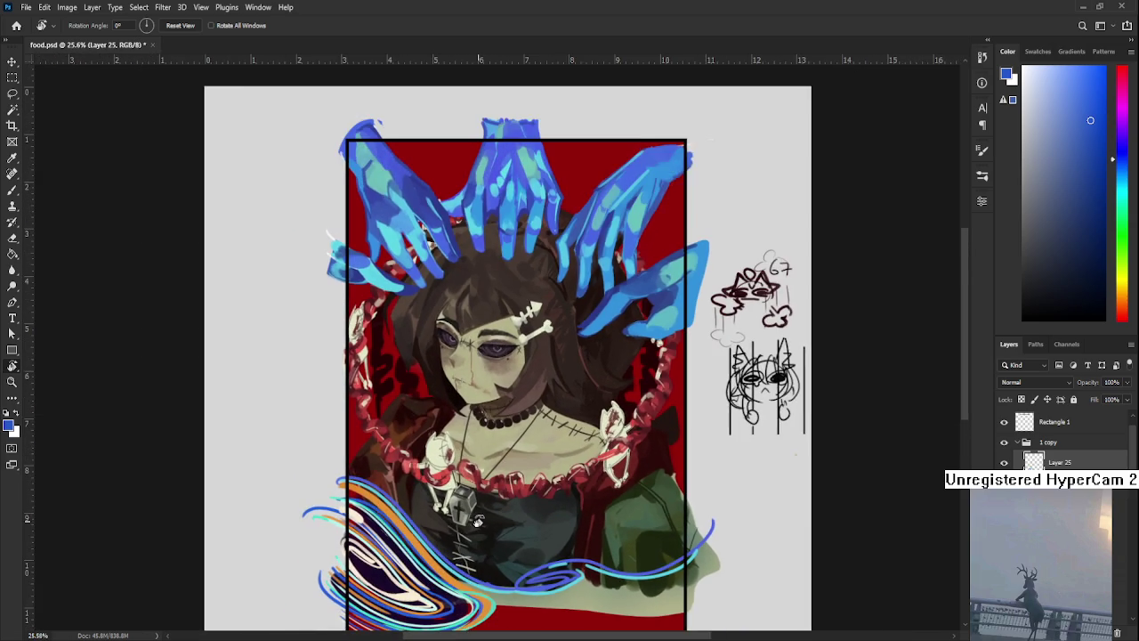
pyautogui.scroll(-1, 477, 521)
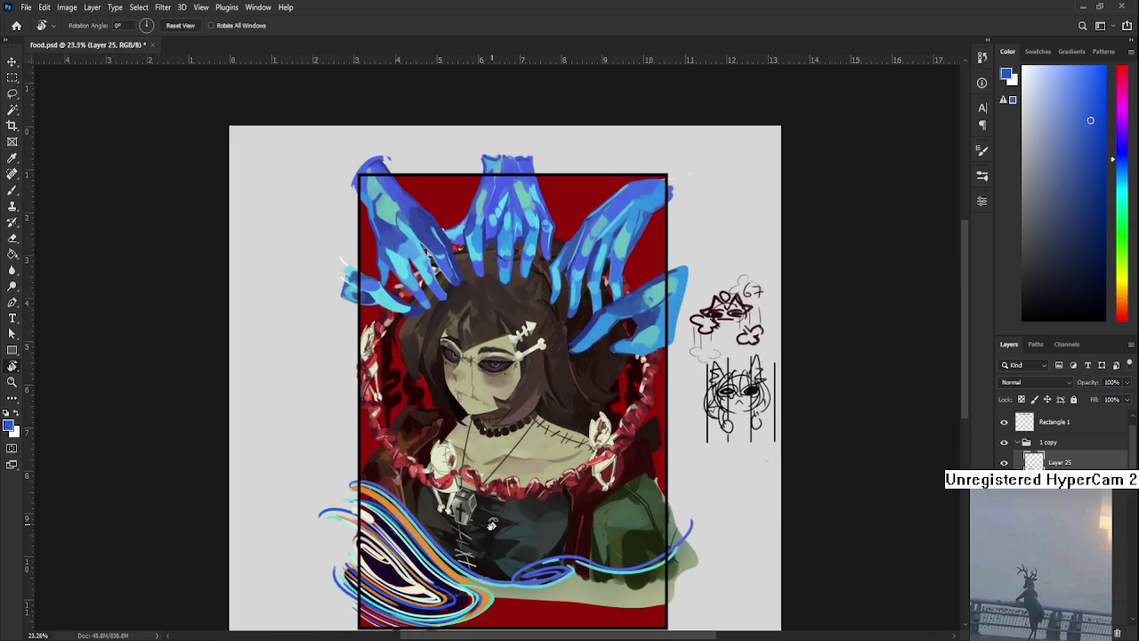
pyautogui.scroll(2, 491, 523)
pyautogui.moveTo(491, 554); pyautogui.dragTo(505, 530)
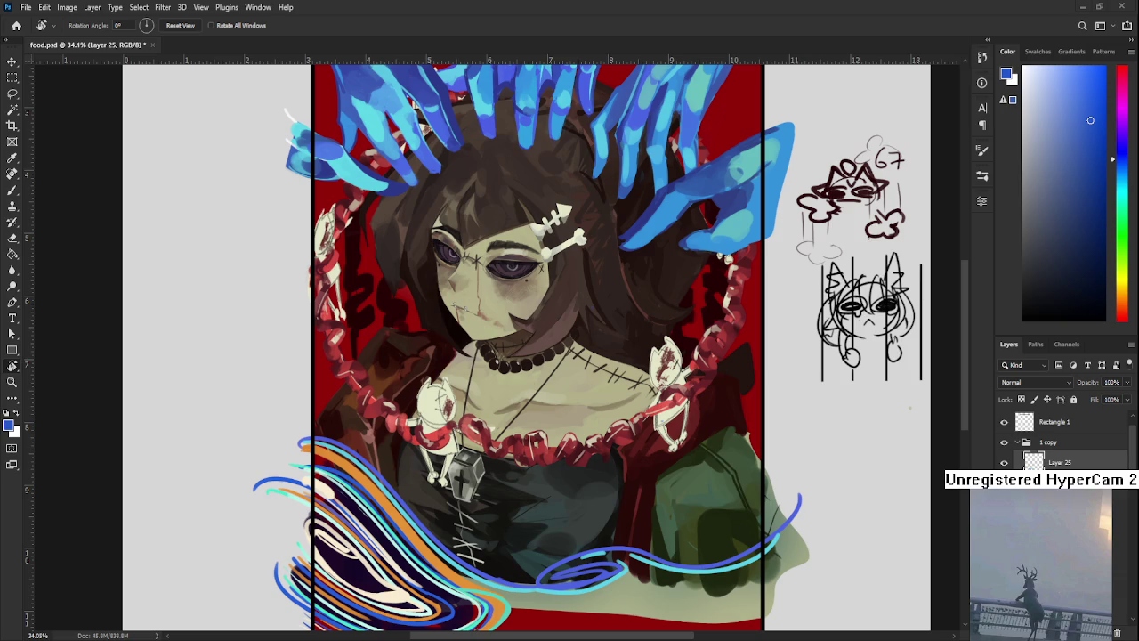
pyautogui.scroll(-2, 370, 408)
pyautogui.scroll(-1, 368, 405)
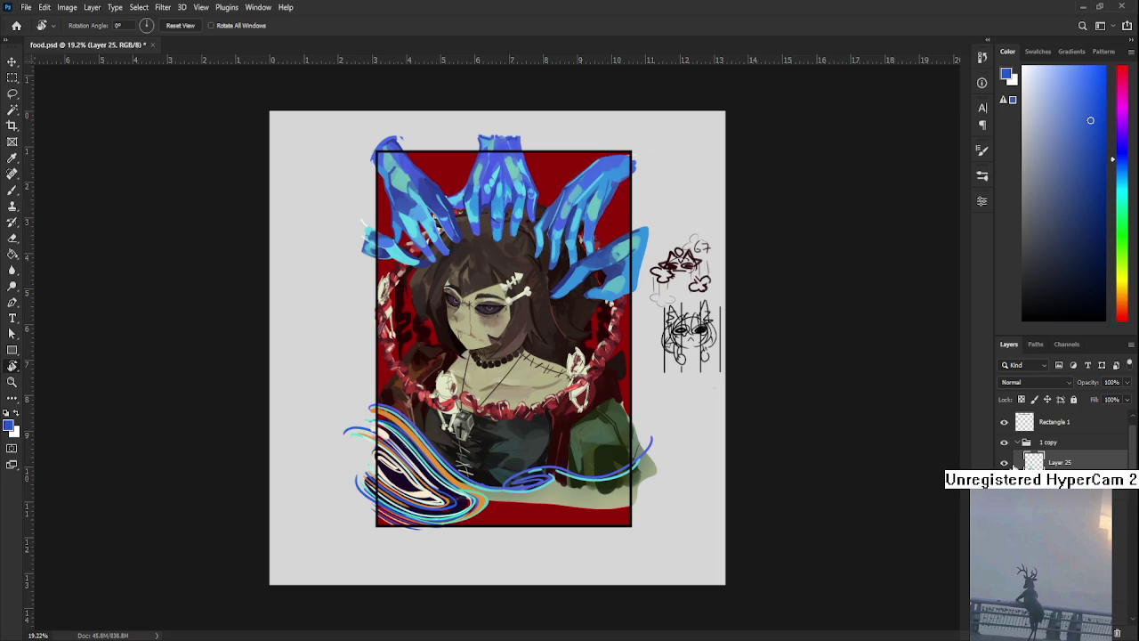
pyautogui.click(1005, 463)
pyautogui.click(1005, 463)
pyautogui.click(1005, 463)
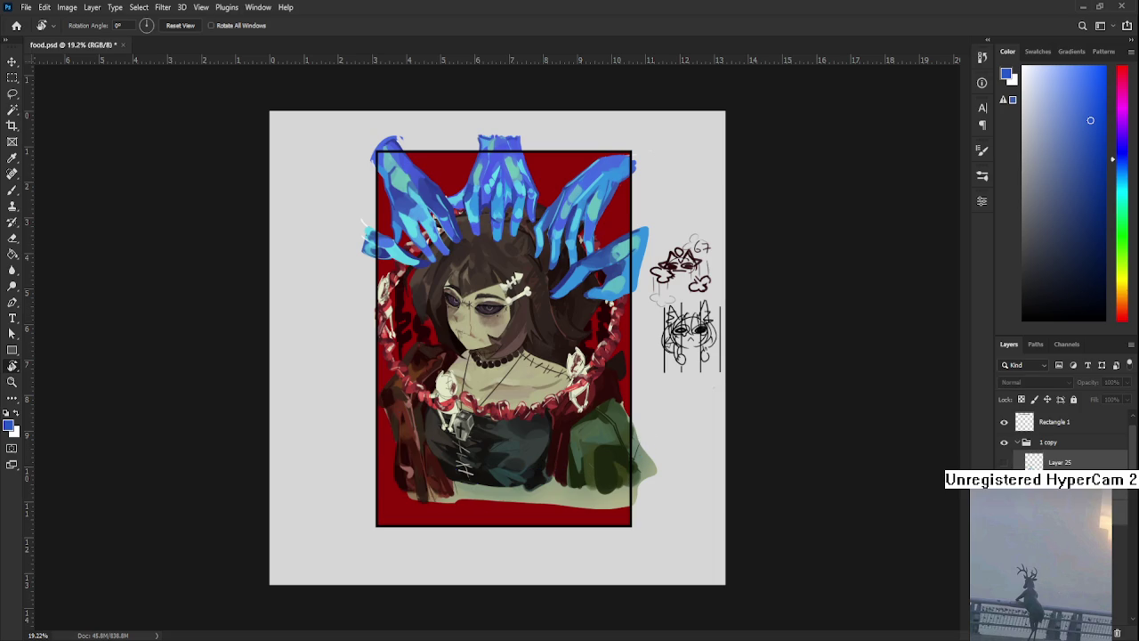
pyautogui.click(1005, 463)
pyautogui.click(1005, 463)
pyautogui.click(1004, 463)
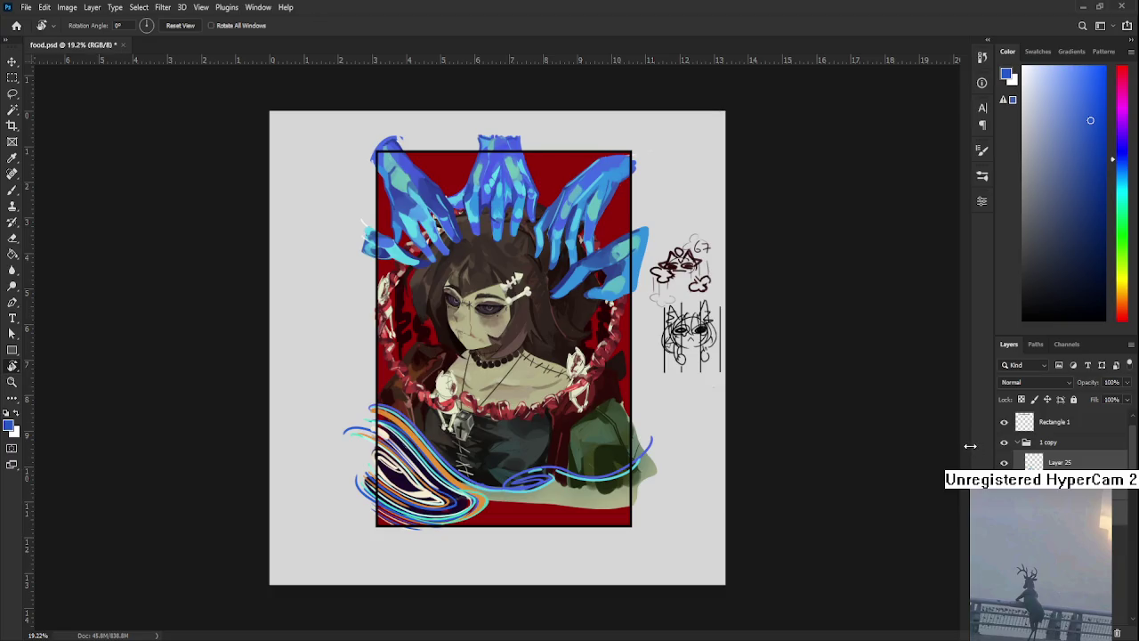
pyautogui.scroll(1, 546, 521)
pyautogui.scroll(1, 547, 521)
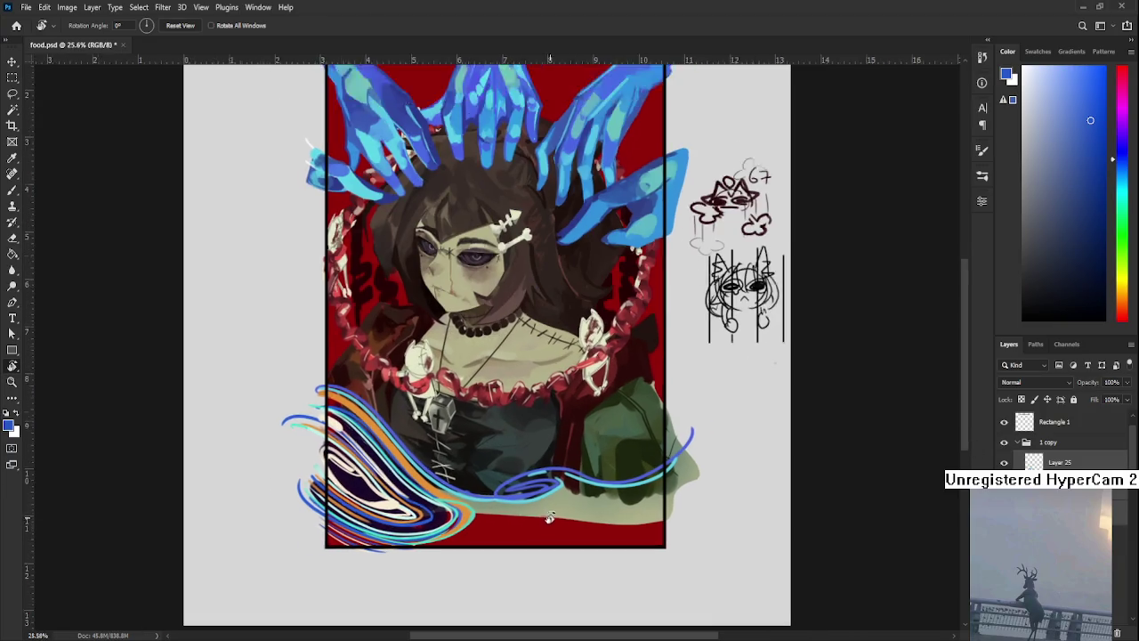
pyautogui.scroll(-2, 546, 521)
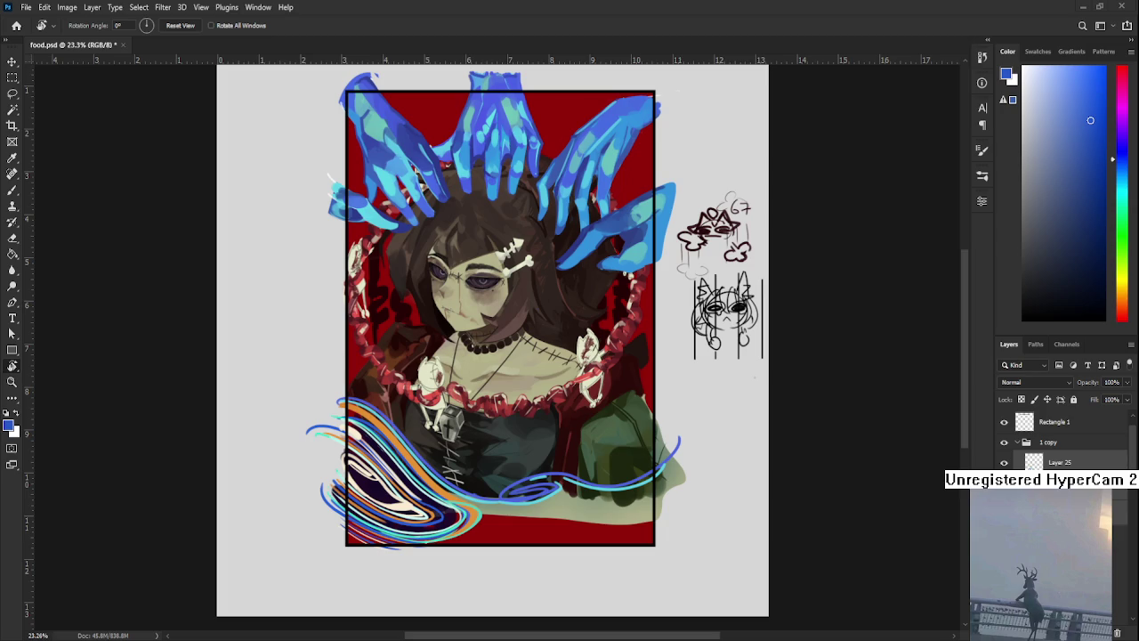
pyautogui.scroll(3, 424, 479)
# Step: Delete Layer 25 with the swirl strokes and save food.psd
pyautogui.moveTo(518, 438); pyautogui.dragTo(481, 474)
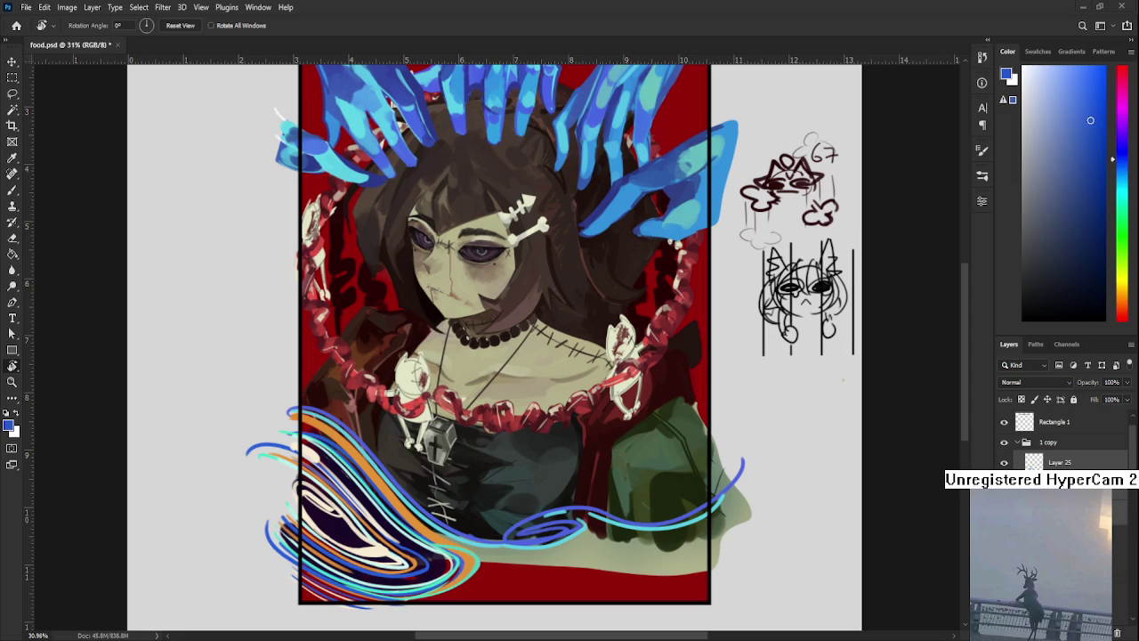
pyautogui.scroll(-3, 507, 406)
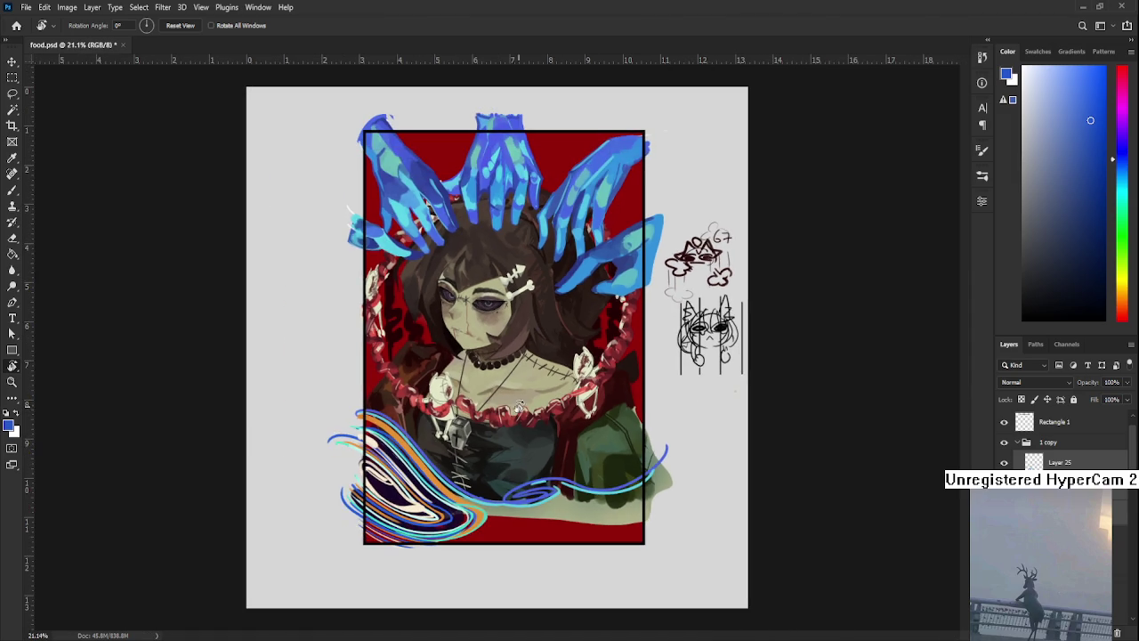
pyautogui.scroll(3, 570, 438)
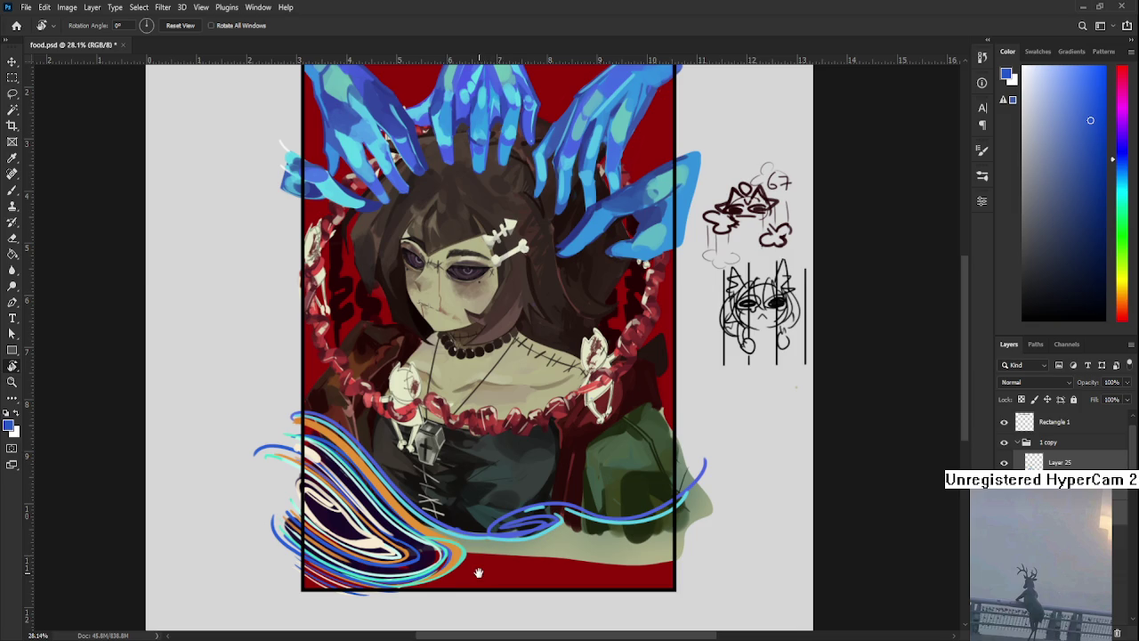
pyautogui.moveTo(478, 572); pyautogui.dragTo(485, 540)
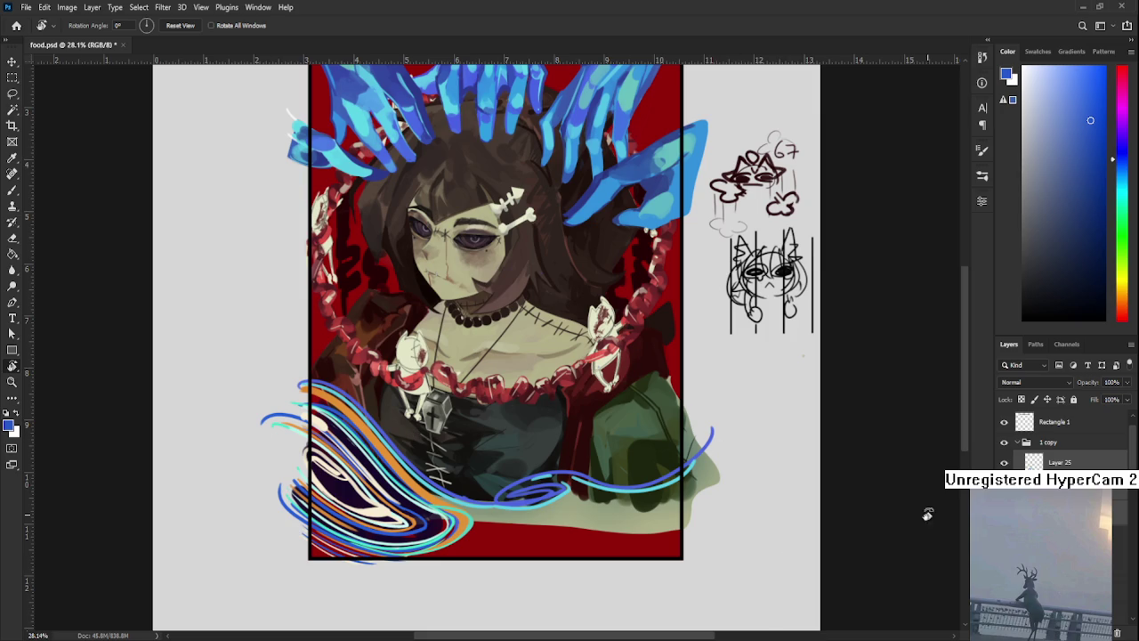
pyautogui.click(1118, 633)
pyautogui.hotkey('ctrl', 's')
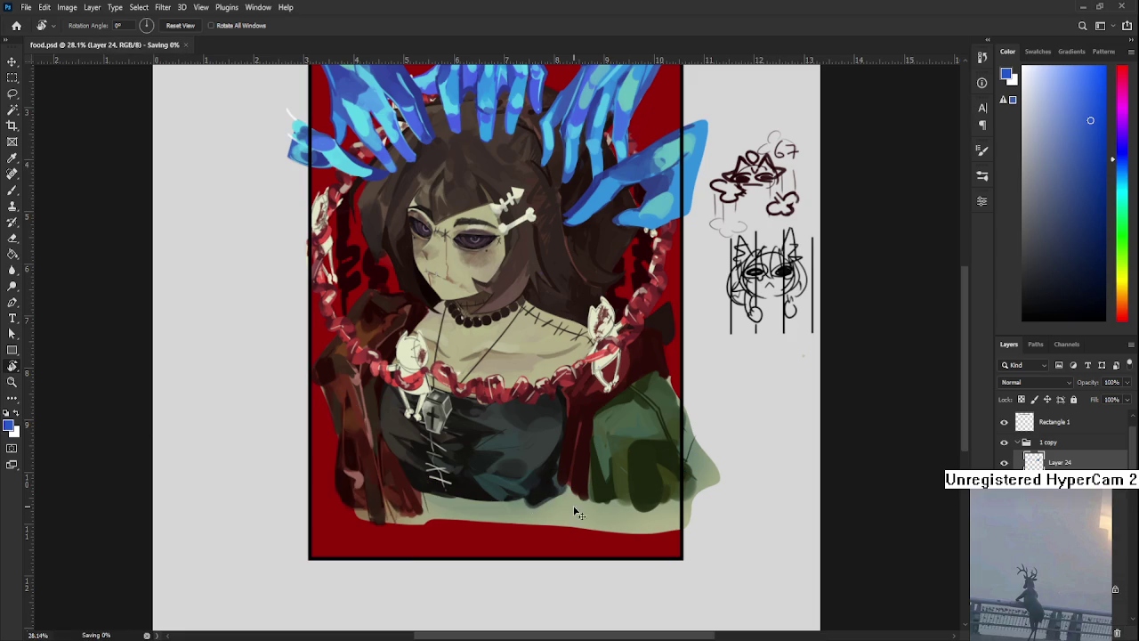
# Step: Add a new empty layer with the Brush and choose a reddish-brown paint colour
pyautogui.scroll(1, 434, 463)
pyautogui.press('b')
pyautogui.hotkey('ctrl', 'shift', 'alt', 'n')
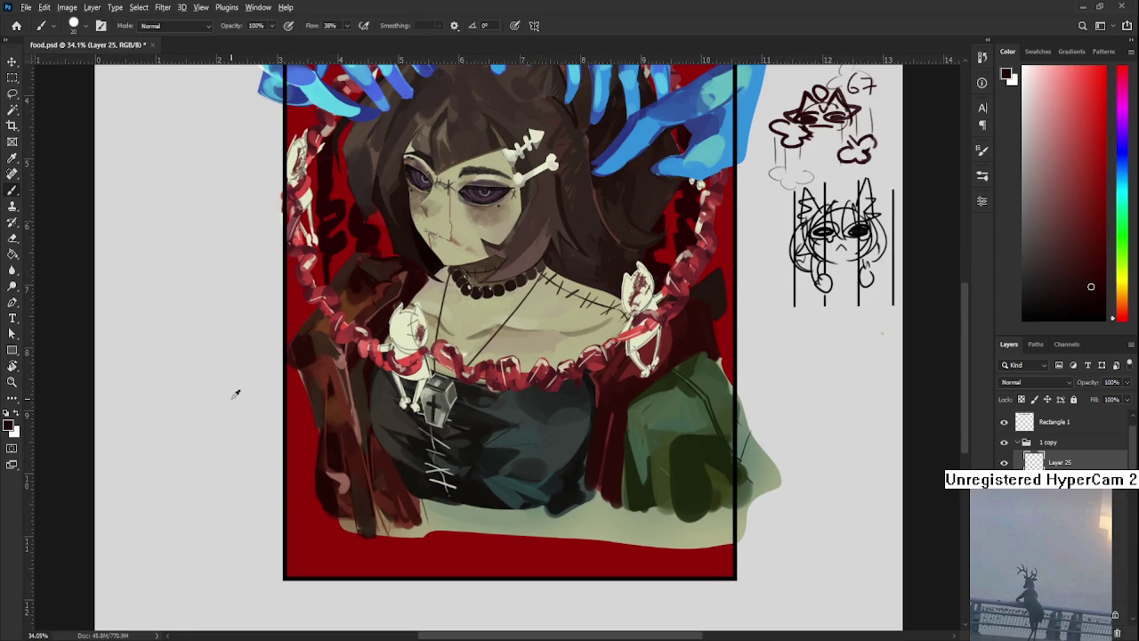
pyautogui.keyDown('alt'); pyautogui.click(345, 405); pyautogui.keyUp('alt')
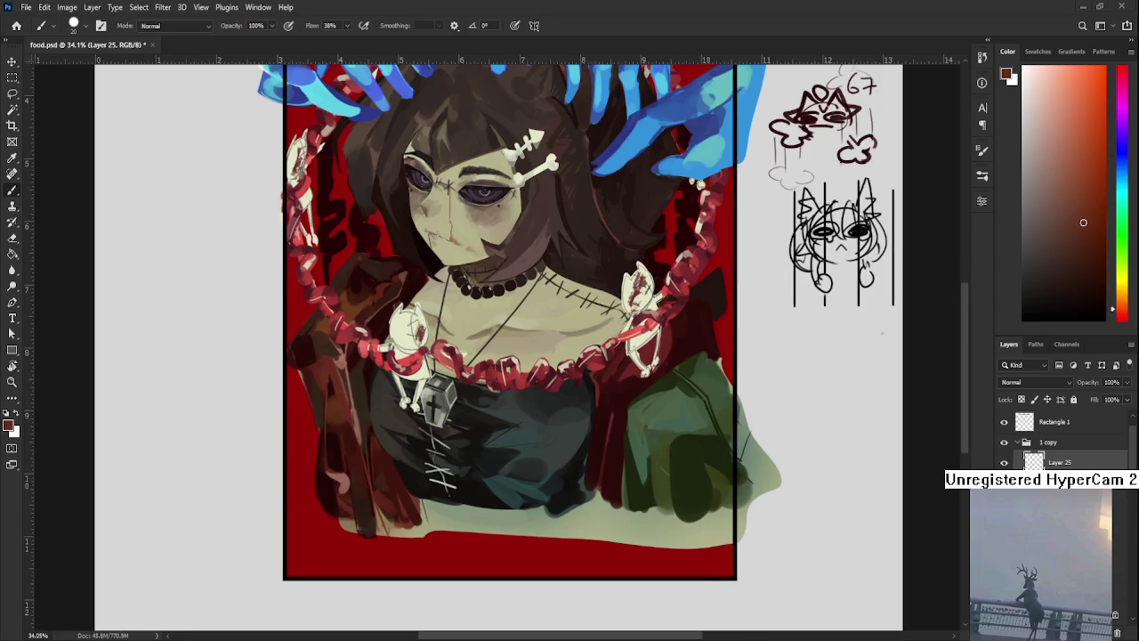
# Step: Sample near-black and draw the curving tail down the figure's left side, redrawing it once
pyautogui.scroll(-1, 384, 411)
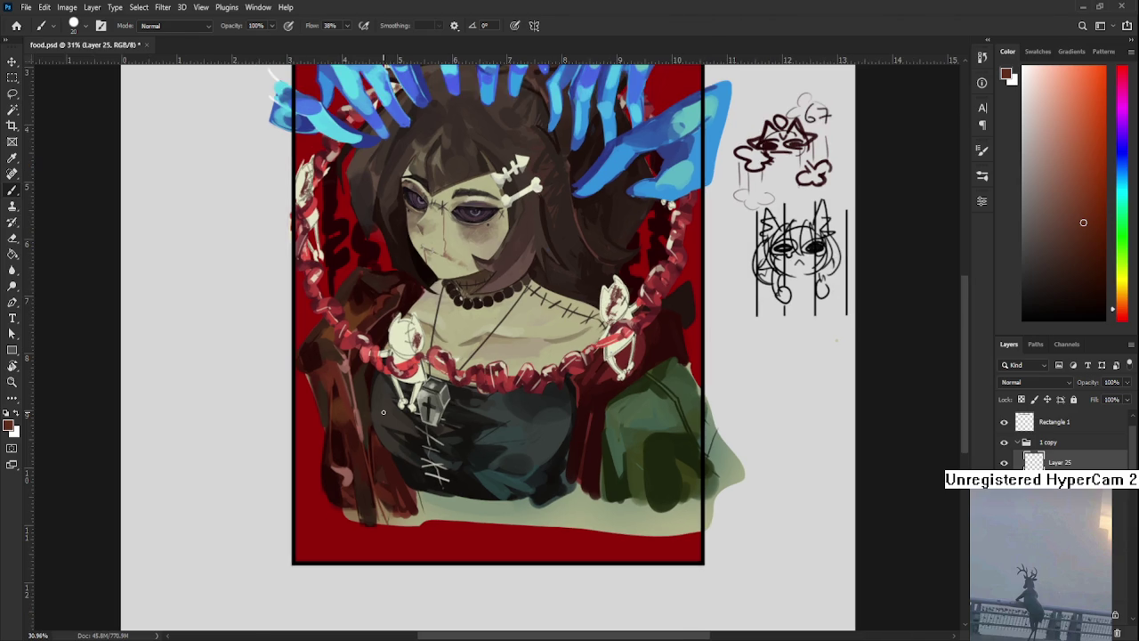
pyautogui.moveTo(329, 412); pyautogui.dragTo(313, 518)
pyautogui.keyDown('alt'); pyautogui.click(325, 452); pyautogui.keyUp('alt')
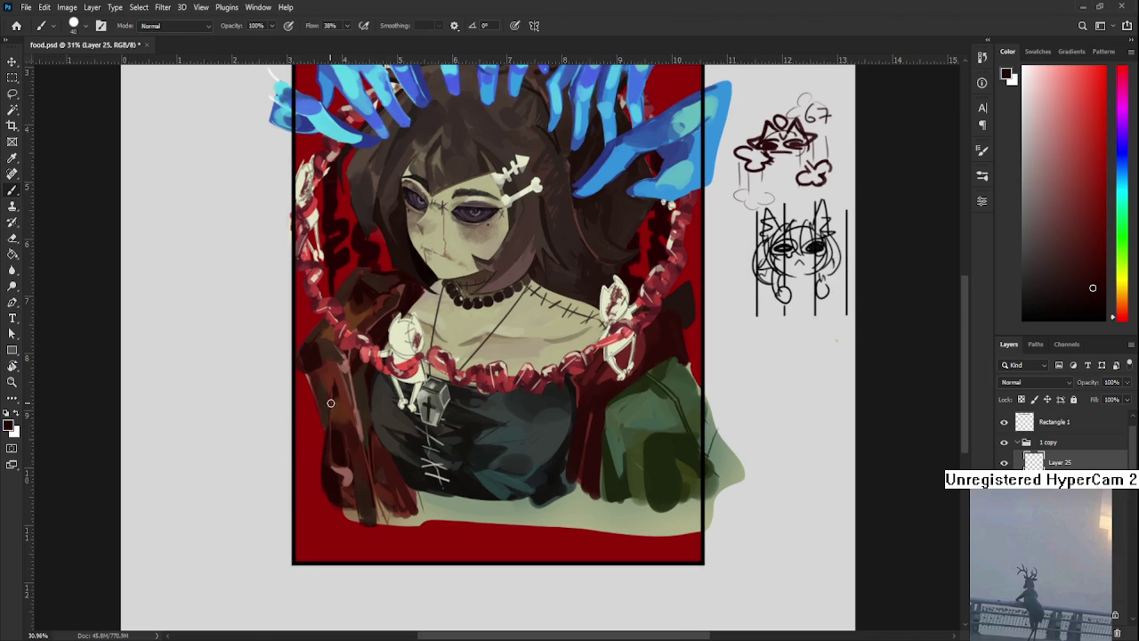
pyautogui.moveTo(325, 416)
pyautogui.mouseDown()
pyautogui.moveTo(376, 534)
pyautogui.moveTo(406, 524)
pyautogui.mouseUp()
pyautogui.hotkey('ctrl', 'z')
pyautogui.moveTo(342, 388)
pyautogui.mouseDown()
pyautogui.moveTo(317, 522)
pyautogui.moveTo(438, 466)
pyautogui.mouseUp()
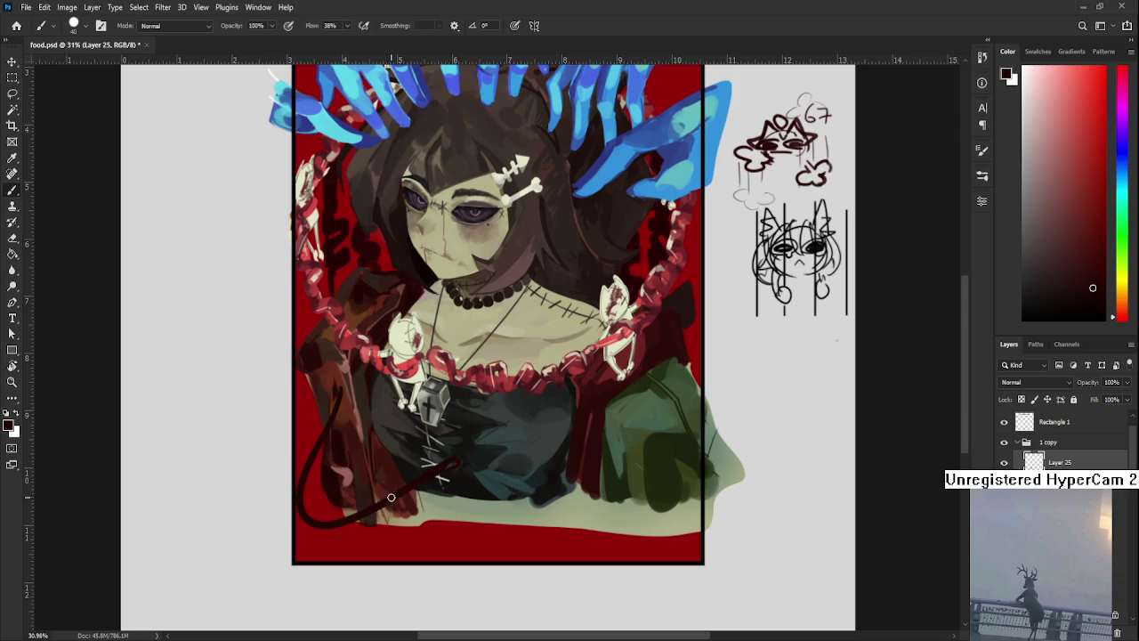
pyautogui.keyDown('alt'); pyautogui.click(461, 456); pyautogui.keyUp('alt')
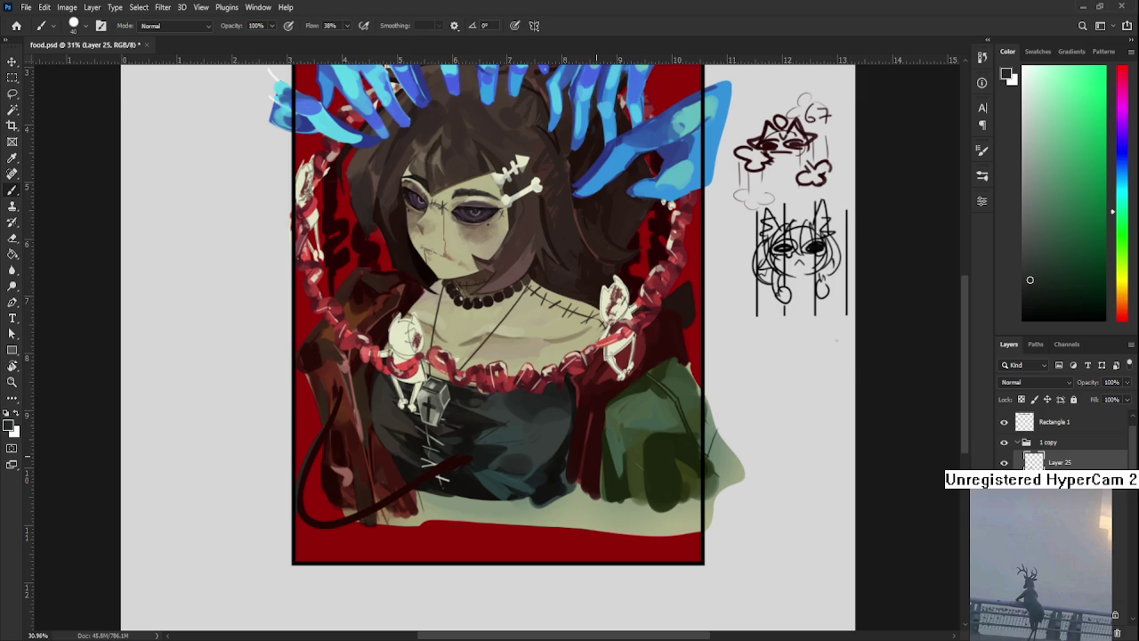
pyautogui.press('r')
pyautogui.moveTo(580, 473); pyautogui.dragTo(585, 485)
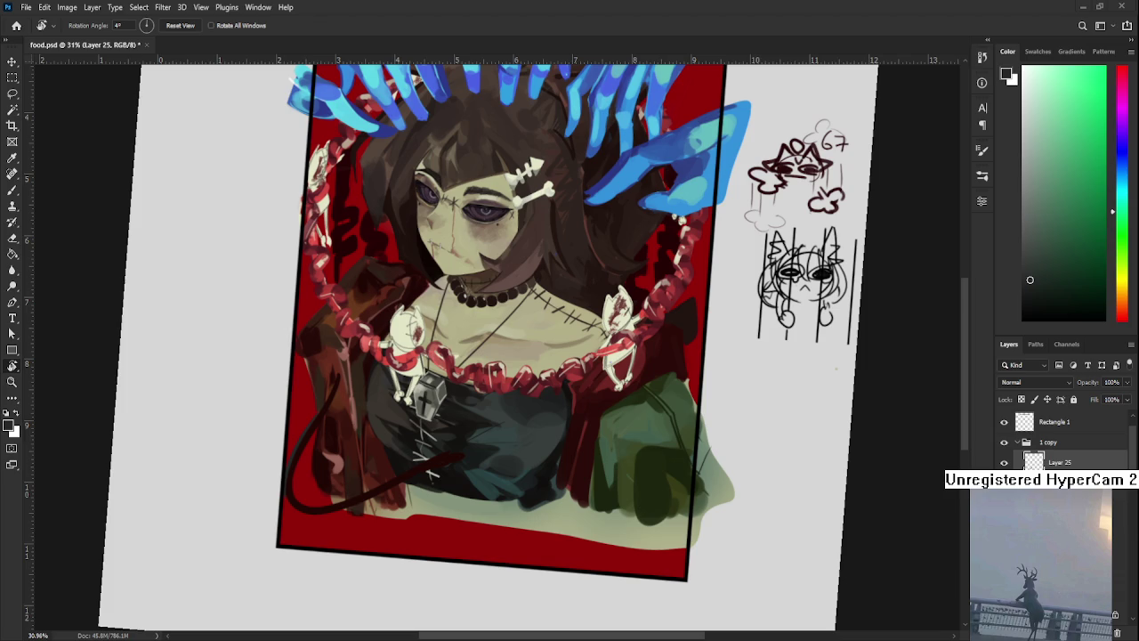
pyautogui.moveTo(423, 403)
pyautogui.mouseDown()
pyautogui.moveTo(421, 472)
pyautogui.moveTo(452, 452)
pyautogui.mouseUp()
pyautogui.press('b')
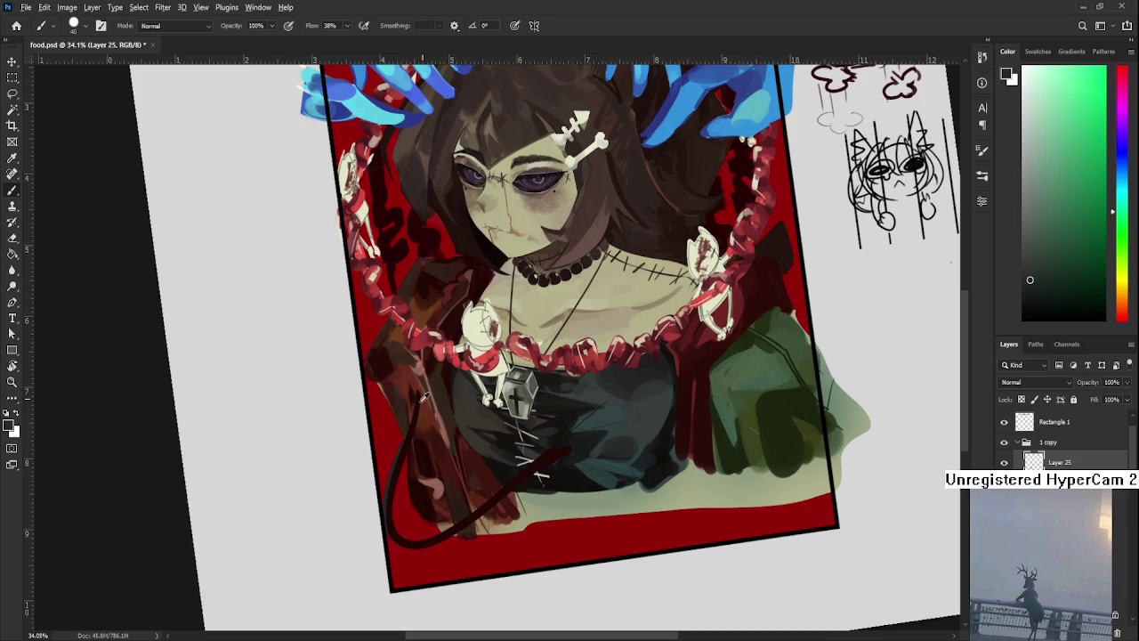
pyautogui.keyDown('alt'); pyautogui.click(421, 396); pyautogui.keyUp('alt')
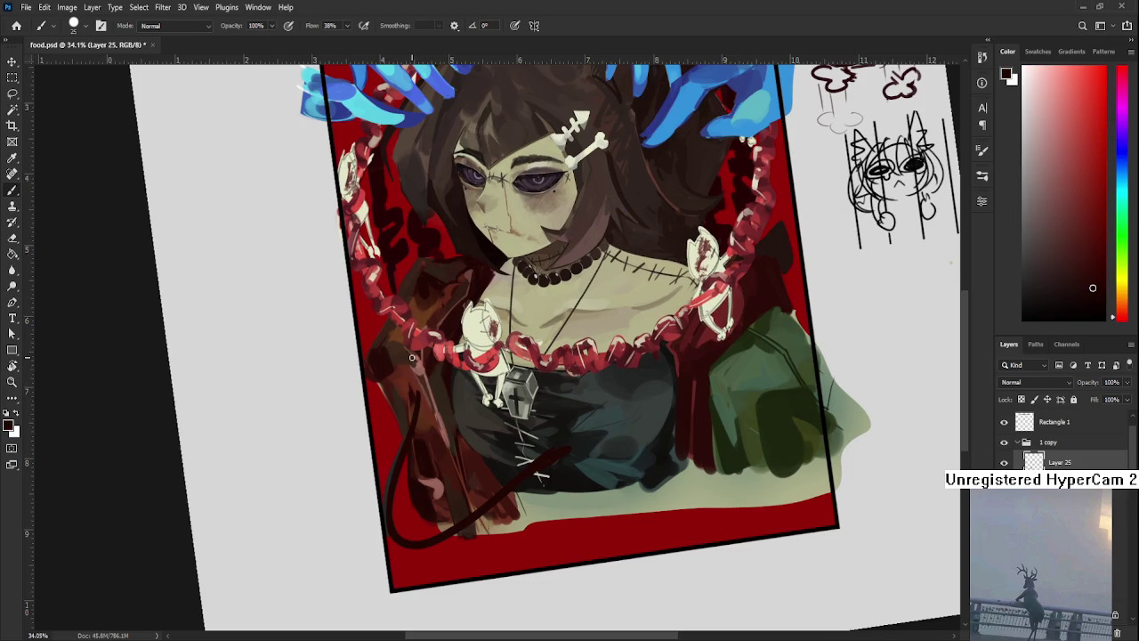
pyautogui.press('e')
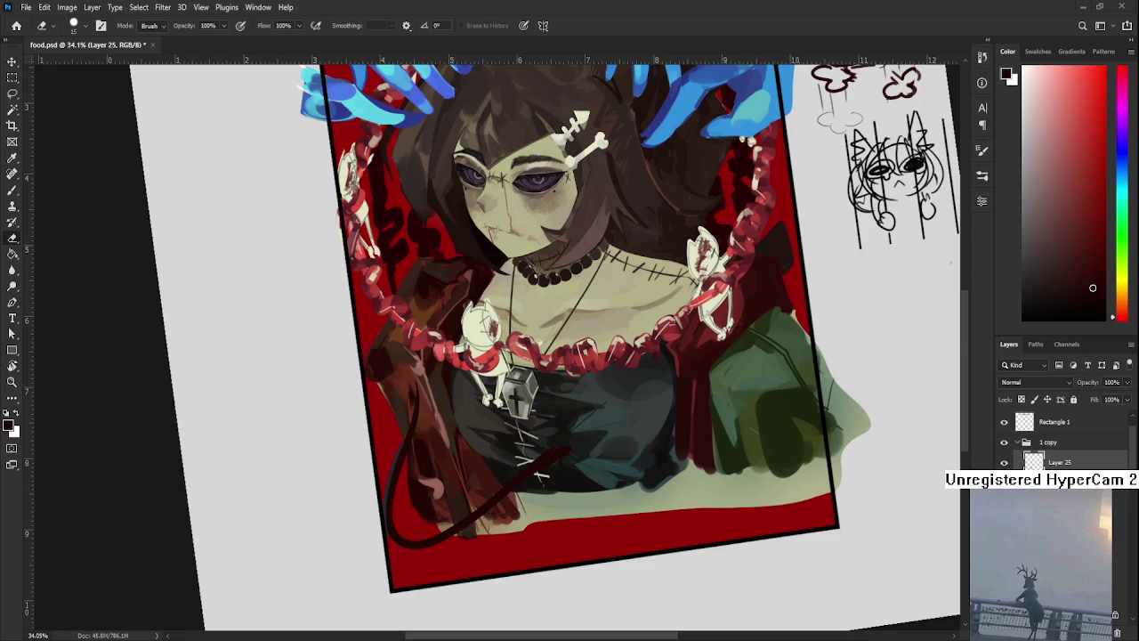
pyautogui.press('r')
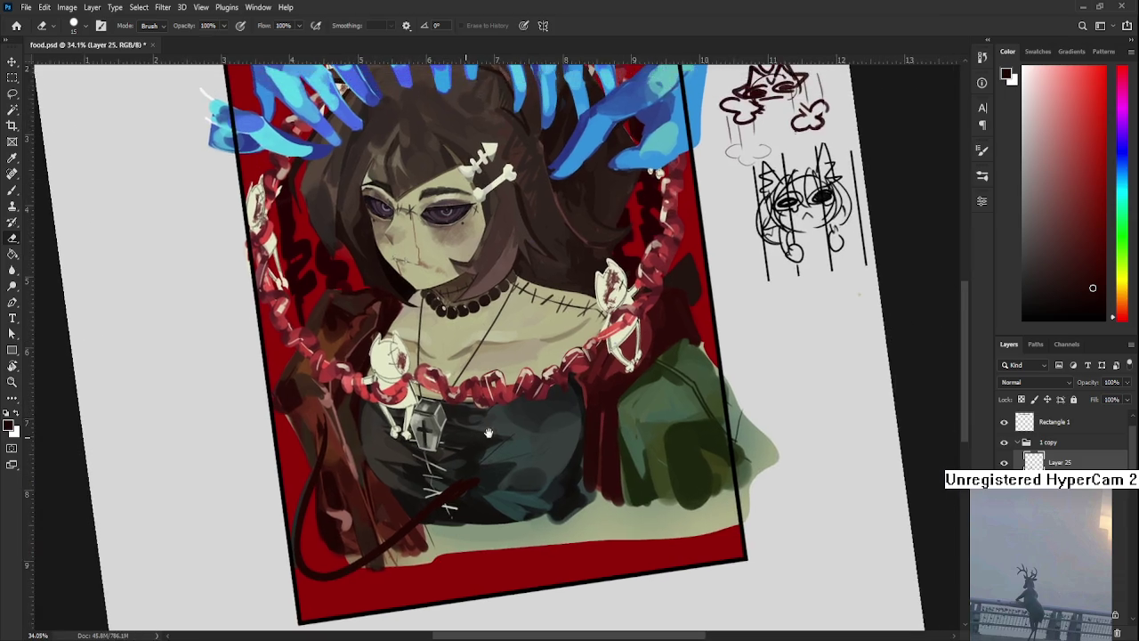
pyautogui.moveTo(397, 435); pyautogui.dragTo(494, 418)
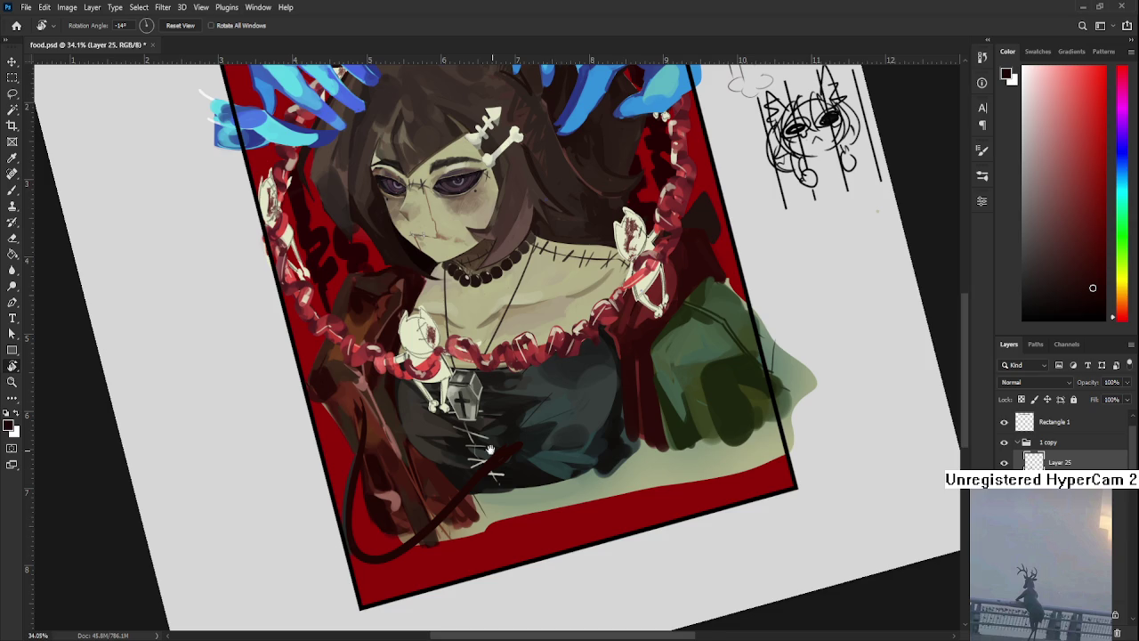
pyautogui.scroll(-2, 559, 464)
pyautogui.press('b')
pyautogui.keyDown('alt'); pyautogui.click(481, 308); pyautogui.keyUp('alt')
pyautogui.keyDown('alt'); pyautogui.click(629, 206); pyautogui.keyUp('alt')
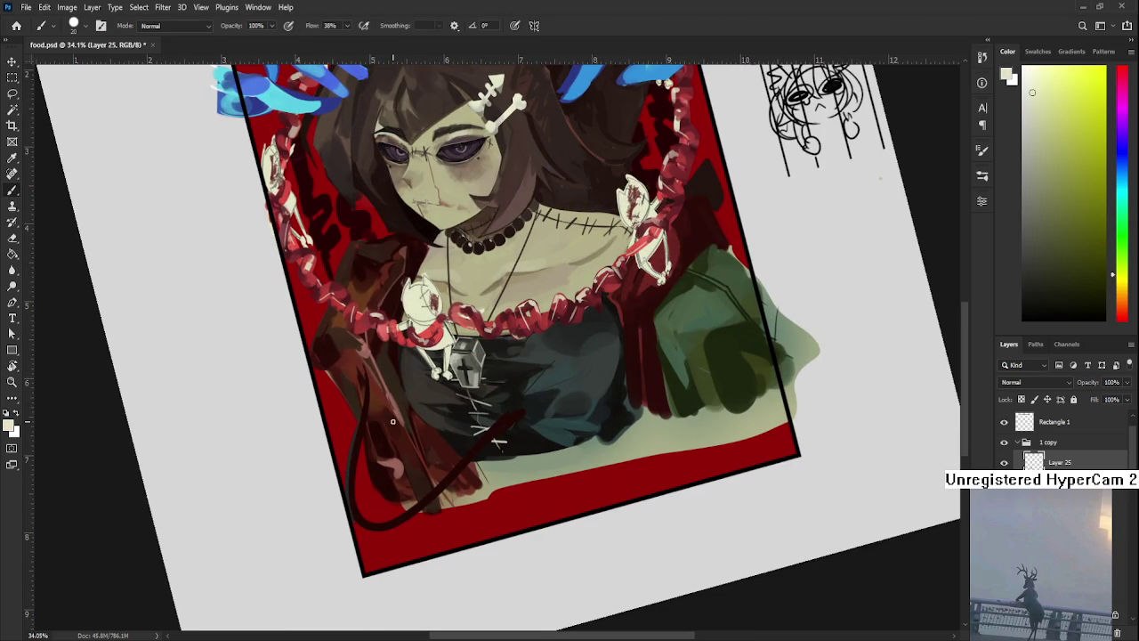
pyautogui.moveTo(369, 365); pyautogui.dragTo(350, 490)
pyautogui.hotkey('ctrl', 'z')
pyautogui.hotkey('ctrl', 'z')
pyautogui.moveTo(371, 372); pyautogui.dragTo(358, 480)
pyautogui.hotkey('ctrl', 'z')
pyautogui.hotkey('ctrl', 'z')
pyautogui.hotkey('ctrl', 'z')
pyautogui.moveTo(372, 375); pyautogui.dragTo(355, 495)
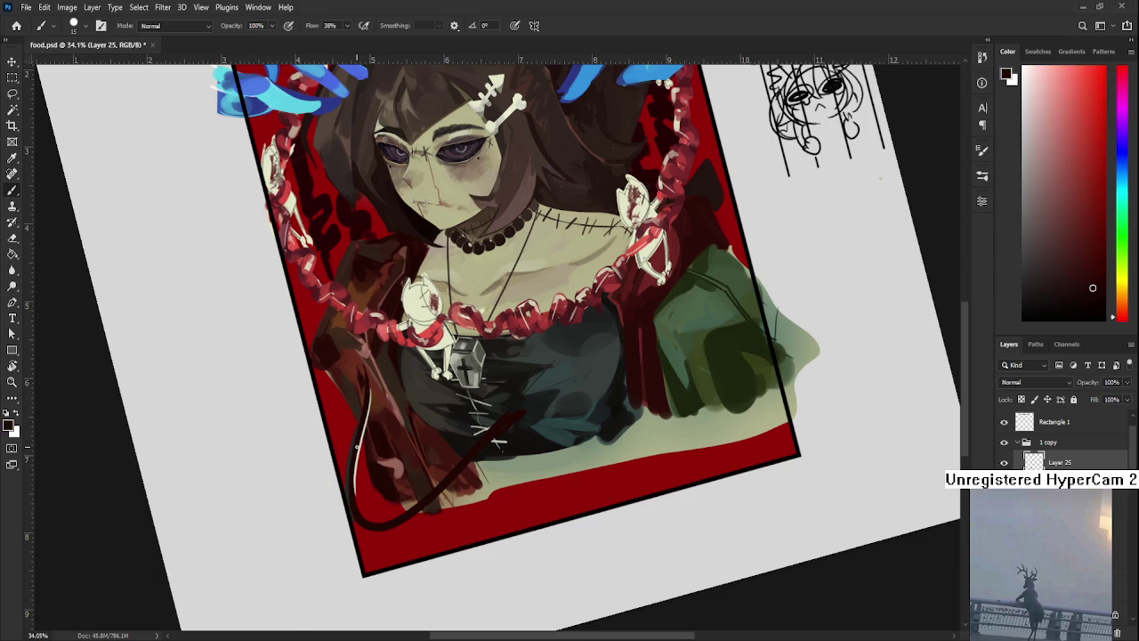
pyautogui.keyDown('alt'); pyautogui.click(353, 489); pyautogui.keyUp('alt')
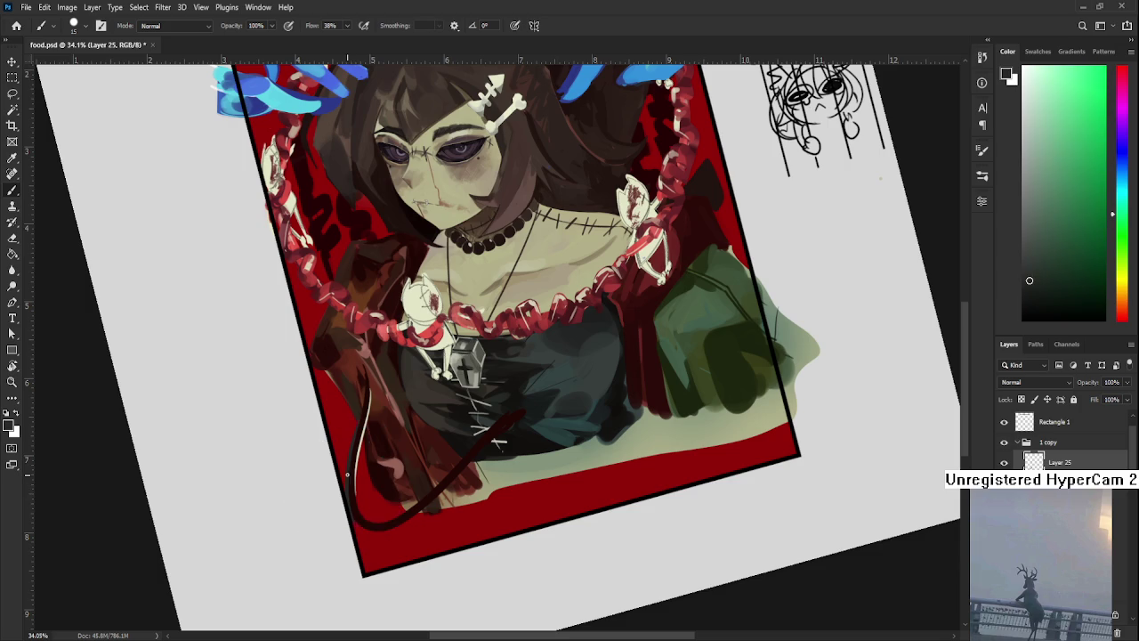
pyautogui.moveTo(402, 485); pyautogui.dragTo(395, 477)
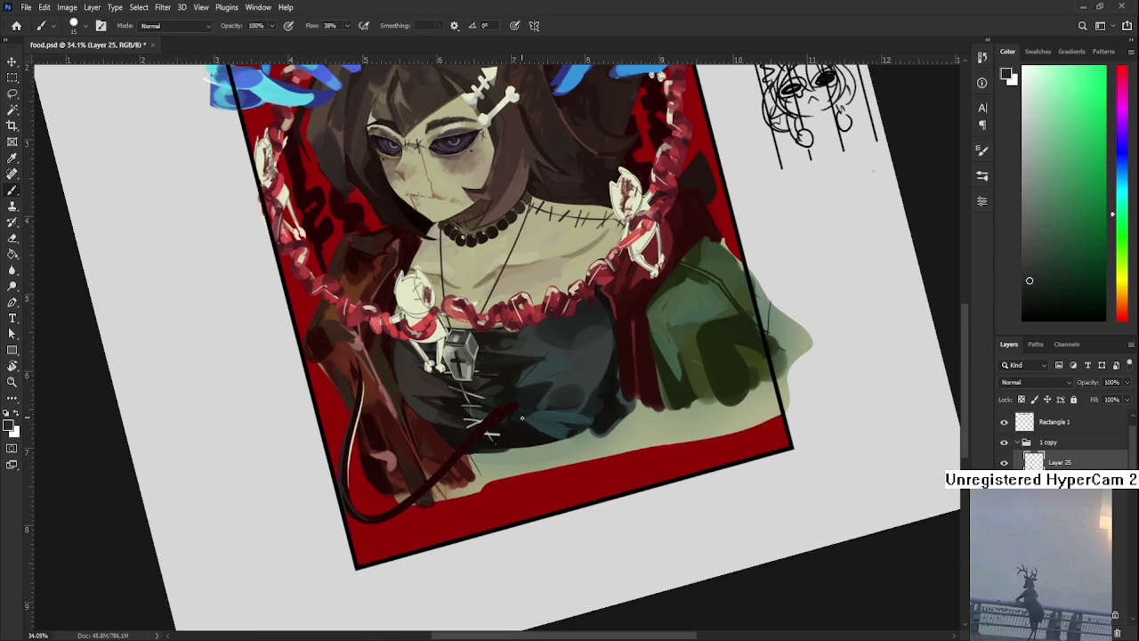
pyautogui.keyDown('alt'); pyautogui.click(545, 416); pyautogui.keyUp('alt')
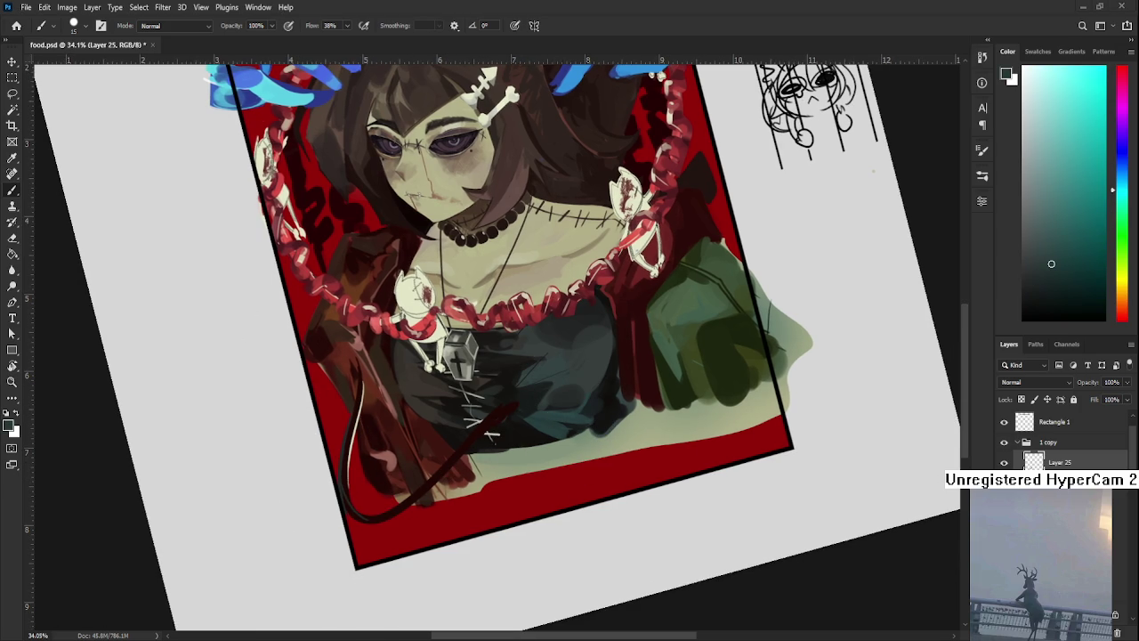
pyautogui.press('r')
pyautogui.moveTo(623, 178); pyautogui.dragTo(519, 133)
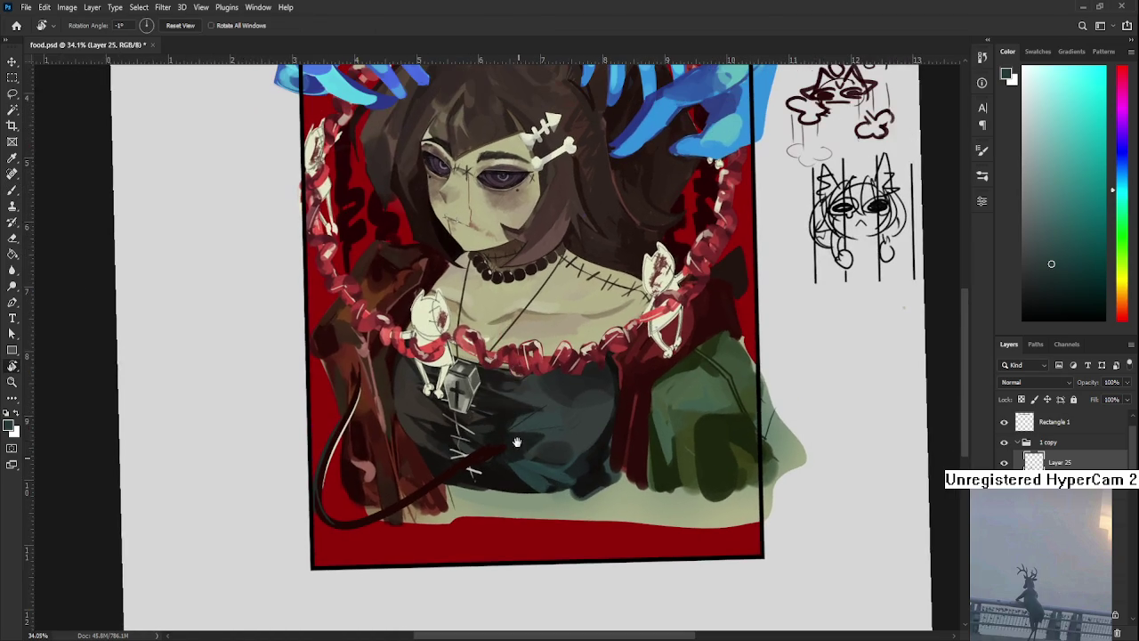
# Step: Straighten the view, set the brush to 60 and sample dark red-brown and teal tones
pyautogui.moveTo(515, 450); pyautogui.dragTo(522, 458)
pyautogui.press('b')
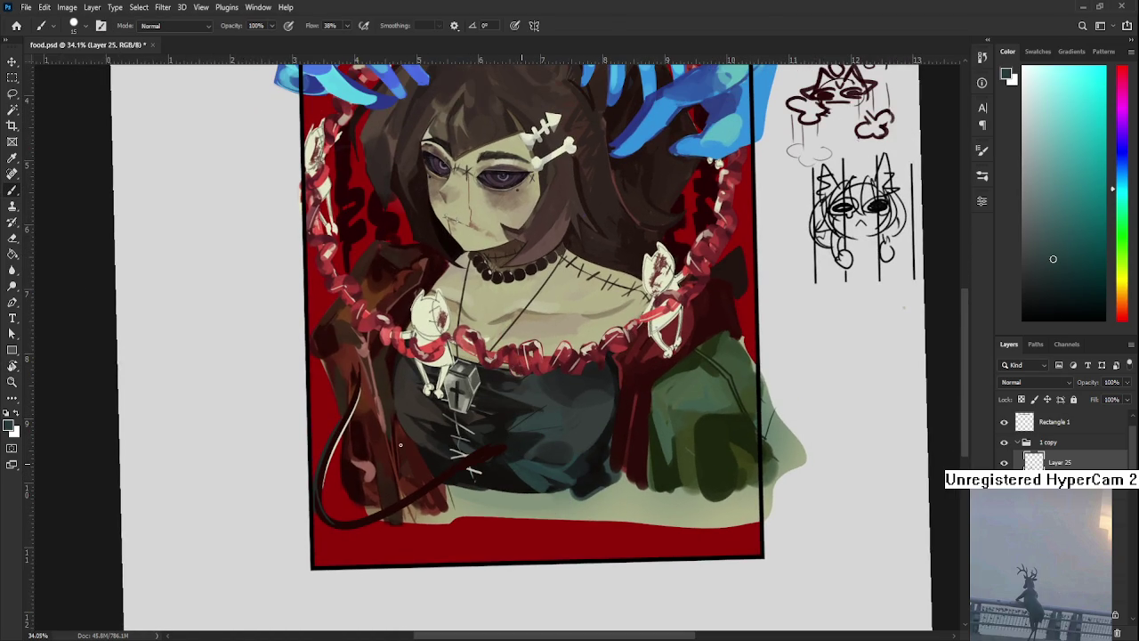
pyautogui.press(']')
pyautogui.press(']')
pyautogui.press(']')
pyautogui.keyDown('alt'); pyautogui.click(517, 465); pyautogui.keyUp('alt')
pyautogui.keyDown('alt'); pyautogui.click(514, 463); pyautogui.keyUp('alt')
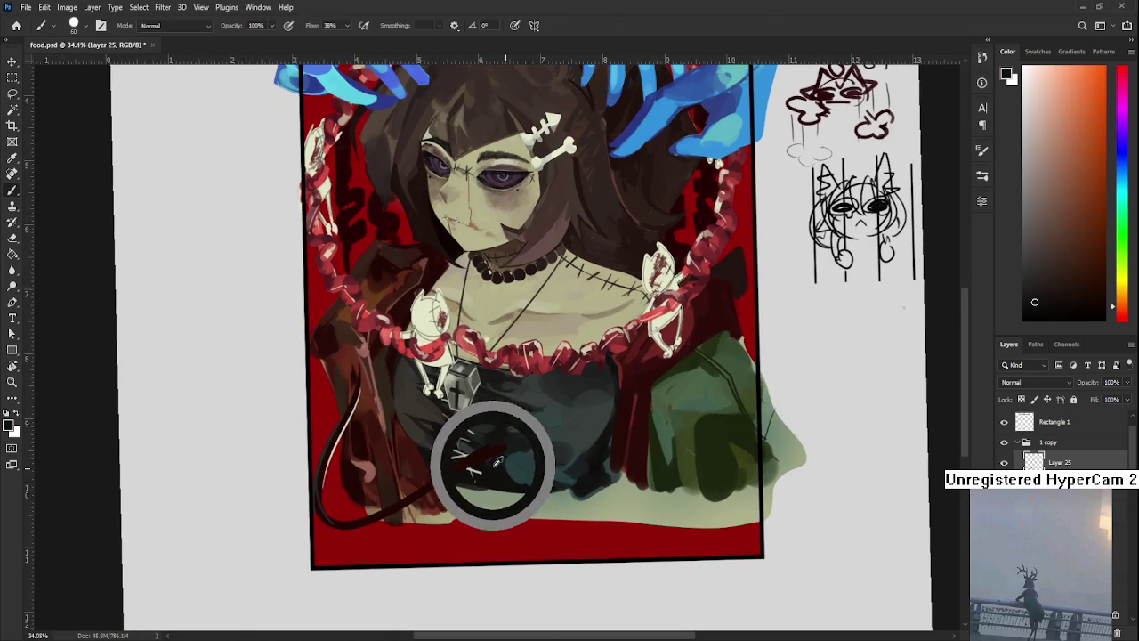
pyautogui.keyDown('alt'); pyautogui.click(516, 463); pyautogui.keyUp('alt')
pyautogui.keyDown('alt'); pyautogui.click(523, 456); pyautogui.keyUp('alt')
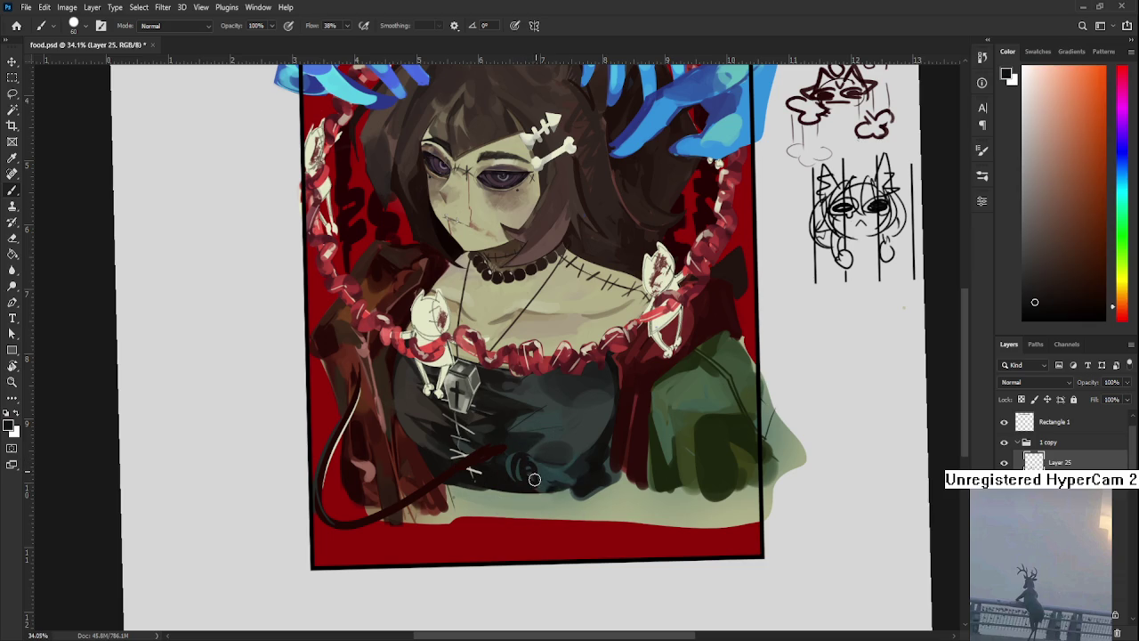
pyautogui.keyDown('alt'); pyautogui.click(534, 470); pyautogui.keyUp('alt')
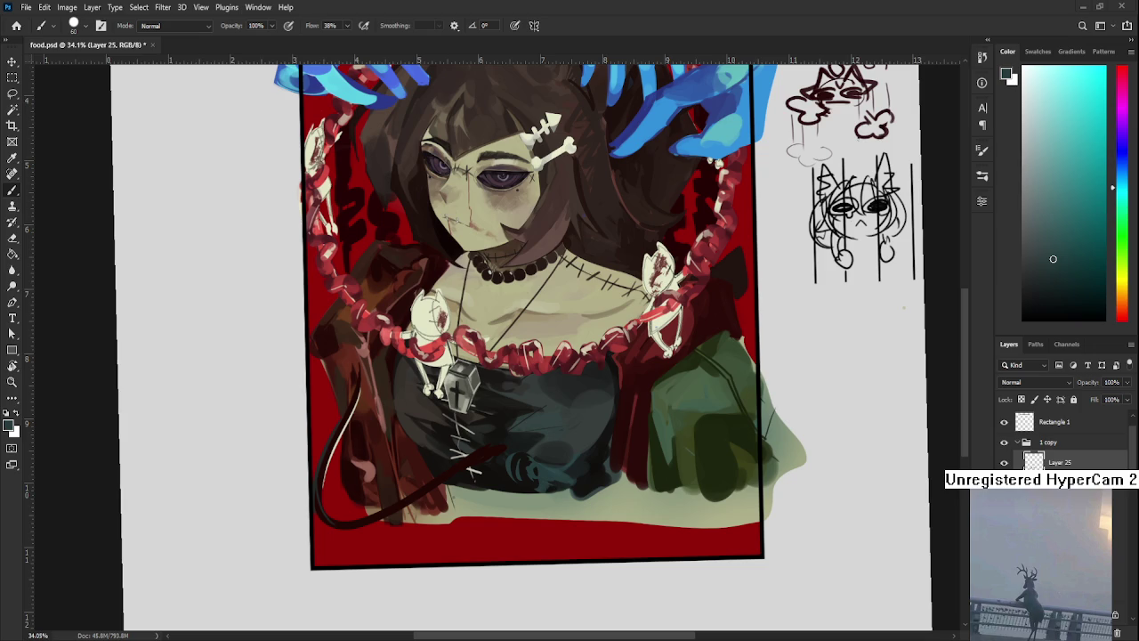
# Step: Sample nearby bodice tones for the shadows and pan toward the blank right margin
pyautogui.moveTo(553, 470); pyautogui.dragTo(501, 474)
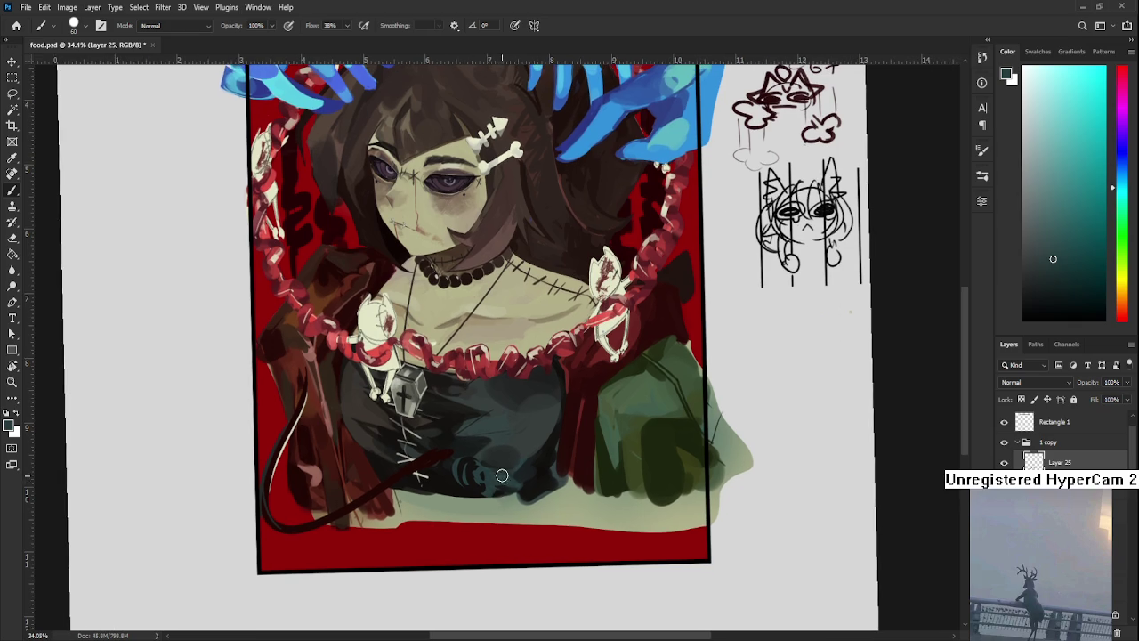
pyautogui.keyDown('alt'); pyautogui.click(492, 475); pyautogui.keyUp('alt')
pyautogui.keyDown('alt'); pyautogui.click(480, 473); pyautogui.keyUp('alt')
pyautogui.moveTo(601, 556); pyautogui.dragTo(392, 535)
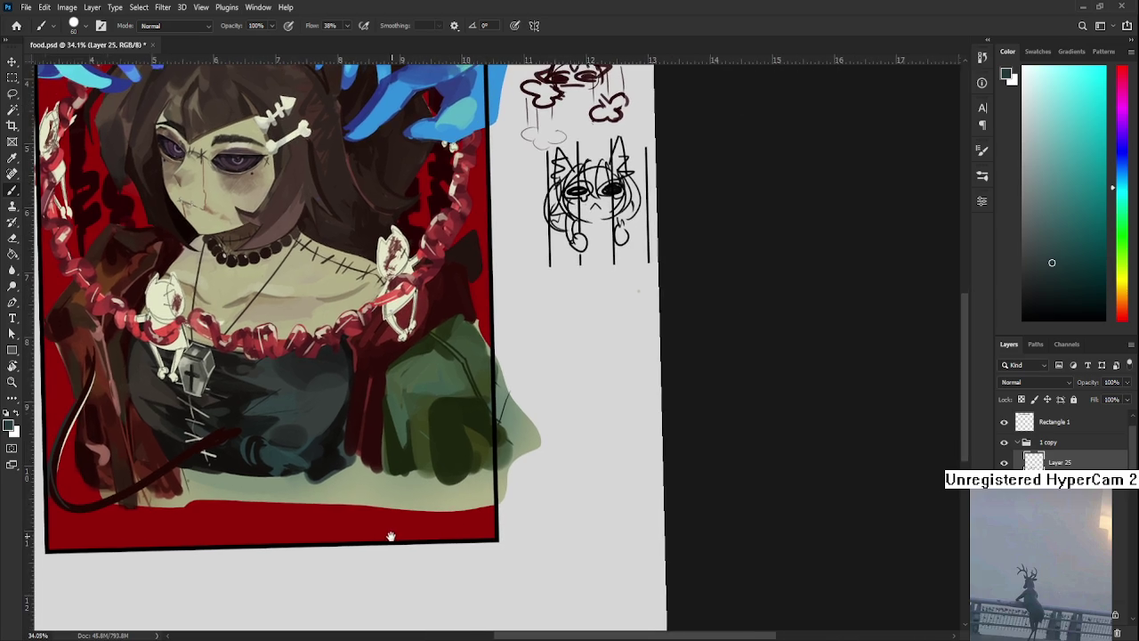
# Step: On Layer 15, sketch a round eye and a pointed hand-like shape in the lower-right margin
pyautogui.scroll(-10, 1059, 436)
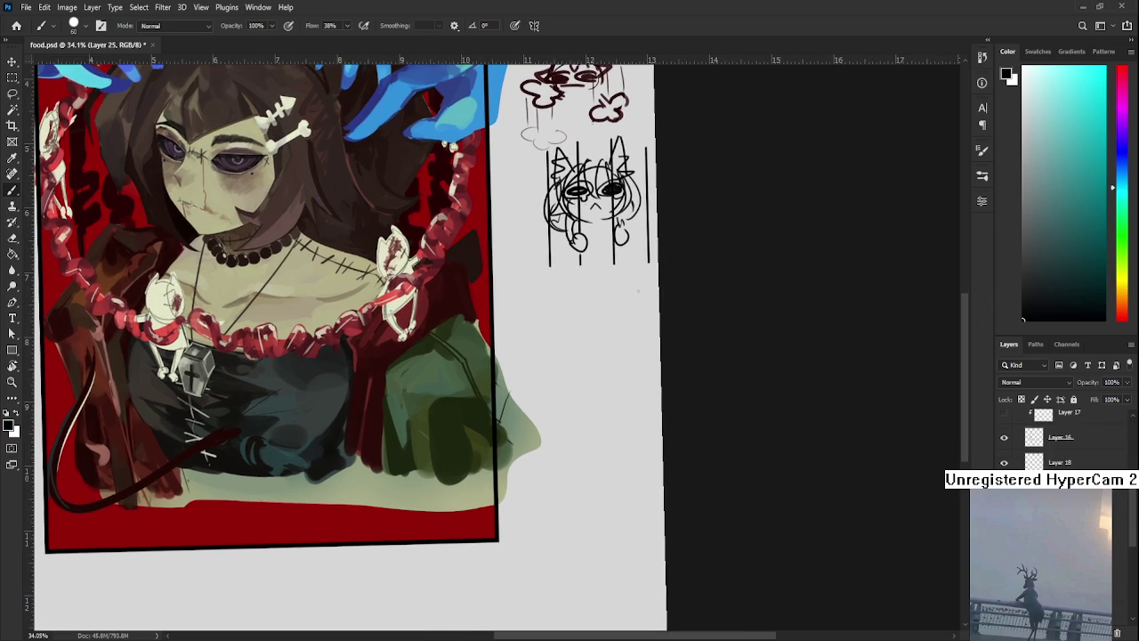
pyautogui.click(1059, 534)
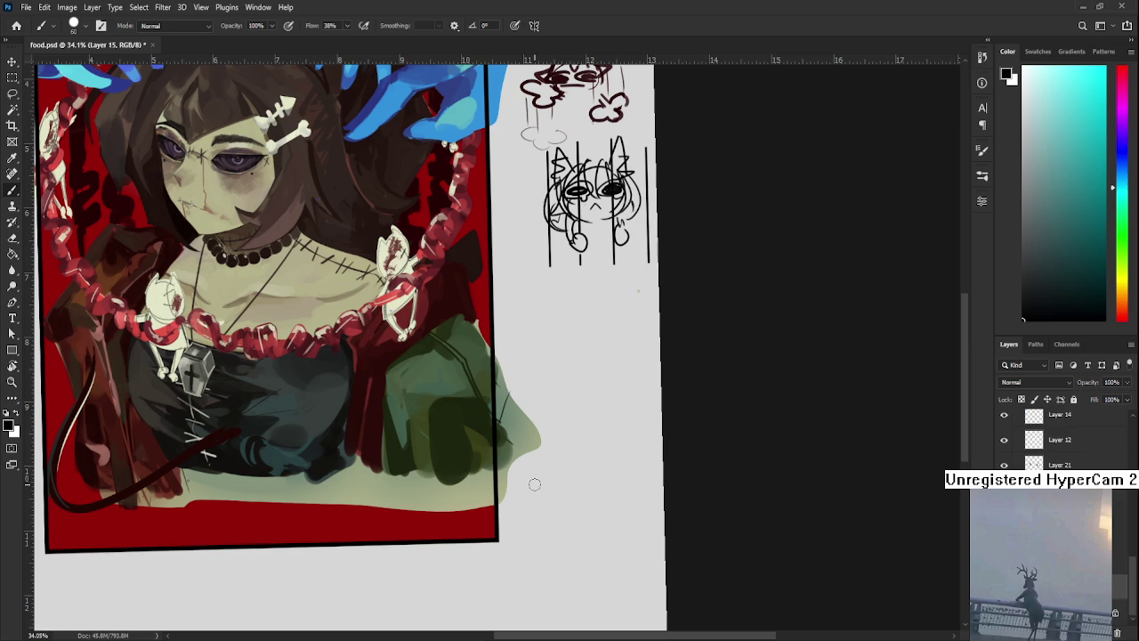
pyautogui.moveTo(590, 478)
pyautogui.mouseDown()
pyautogui.moveTo(526, 413)
pyautogui.moveTo(525, 472)
pyautogui.mouseUp()
pyautogui.hotkey('ctrl', 'z')
pyautogui.moveTo(532, 411)
pyautogui.mouseDown()
pyautogui.moveTo(521, 464)
pyautogui.moveTo(564, 445)
pyautogui.moveTo(564, 430)
pyautogui.moveTo(561, 445)
pyautogui.moveTo(550, 436)
pyautogui.moveTo(561, 424)
pyautogui.moveTo(543, 423)
pyautogui.moveTo(512, 454)
pyautogui.moveTo(497, 455)
pyautogui.moveTo(503, 447)
pyautogui.moveTo(462, 467)
pyautogui.mouseUp()
pyautogui.hotkey('ctrl', 'z')
pyautogui.hotkey('ctrl', 'z')
pyautogui.hotkey('ctrl', 'z')
pyautogui.moveTo(486, 429); pyautogui.dragTo(431, 491)
pyautogui.moveTo(441, 493); pyautogui.dragTo(501, 461)
pyautogui.moveTo(551, 429); pyautogui.dragTo(528, 439)
# Step: Lasso the hand sketch, then shrink and rotate it with Free Transform
pyautogui.press('l')
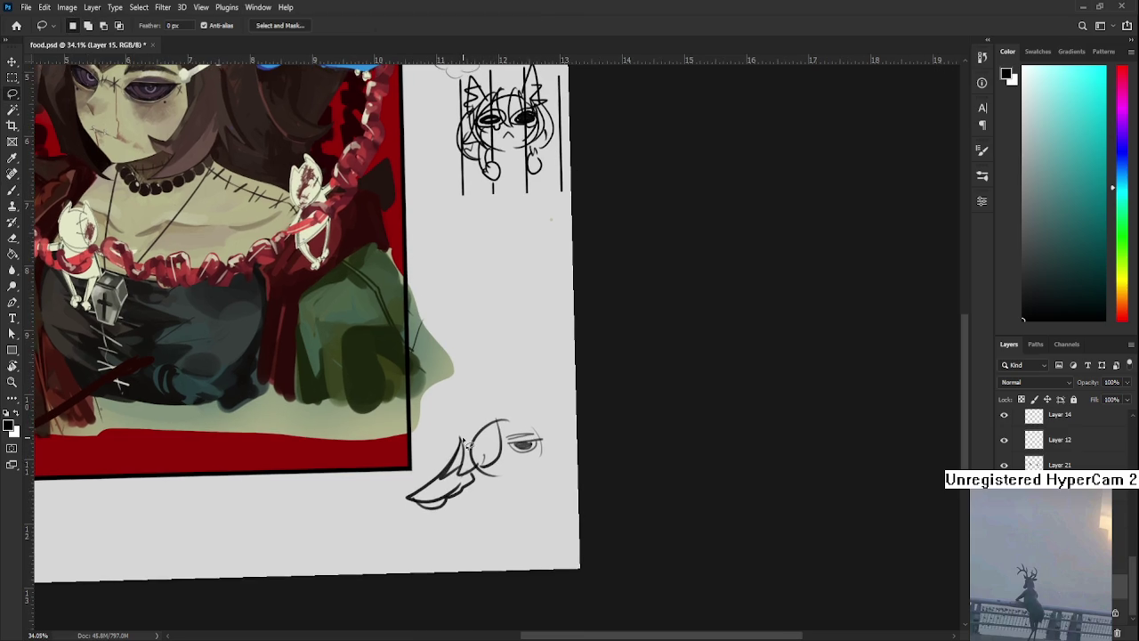
pyautogui.moveTo(532, 381); pyautogui.dragTo(496, 402)
pyautogui.hotkey('ctrl', 't')
pyautogui.moveTo(571, 388)
pyautogui.mouseDown()
pyautogui.moveTo(536, 411)
pyautogui.moveTo(589, 470)
pyautogui.mouseUp()
pyautogui.press('Return')
# Step: Add a lower lobe, curved upper outline, horn and small mouth at brush size 15
pyautogui.press('b')
pyautogui.moveTo(493, 472)
pyautogui.mouseDown()
pyautogui.moveTo(518, 462)
pyautogui.moveTo(562, 489)
pyautogui.moveTo(538, 499)
pyautogui.moveTo(557, 482)
pyautogui.mouseUp()
pyautogui.hotkey('ctrl', 'z')
pyautogui.hotkey('ctrl', 'z')
pyautogui.hotkey('ctrl', 'z')
pyautogui.moveTo(509, 486)
pyautogui.mouseDown()
pyautogui.moveTo(559, 495)
pyautogui.moveTo(543, 502)
pyautogui.moveTo(558, 487)
pyautogui.mouseUp()
pyautogui.press('e')
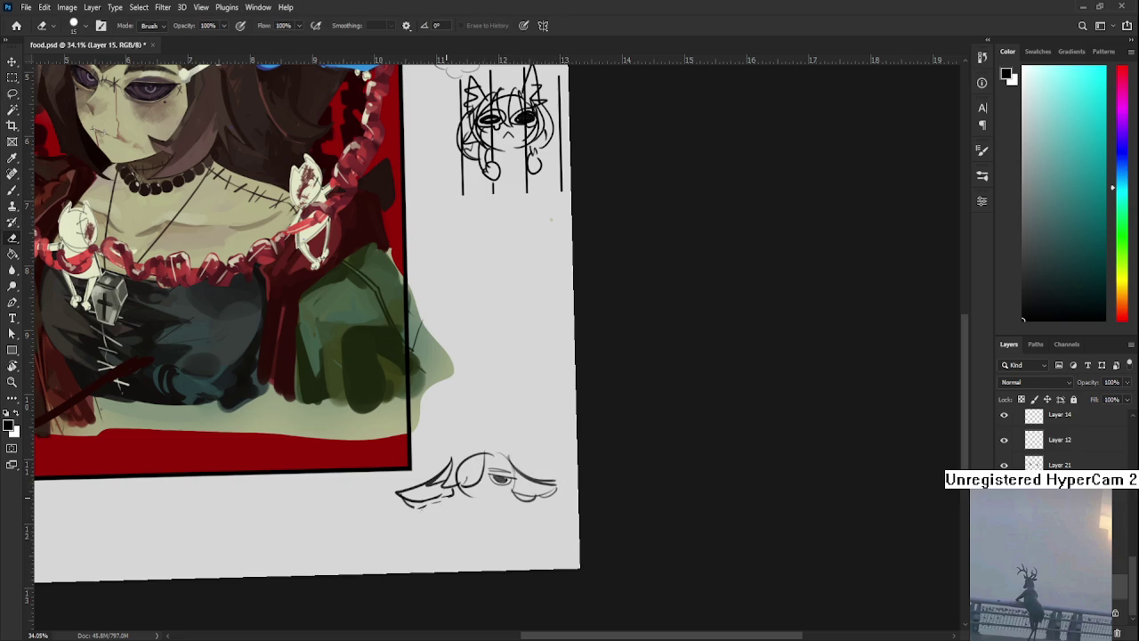
pyautogui.press('b')
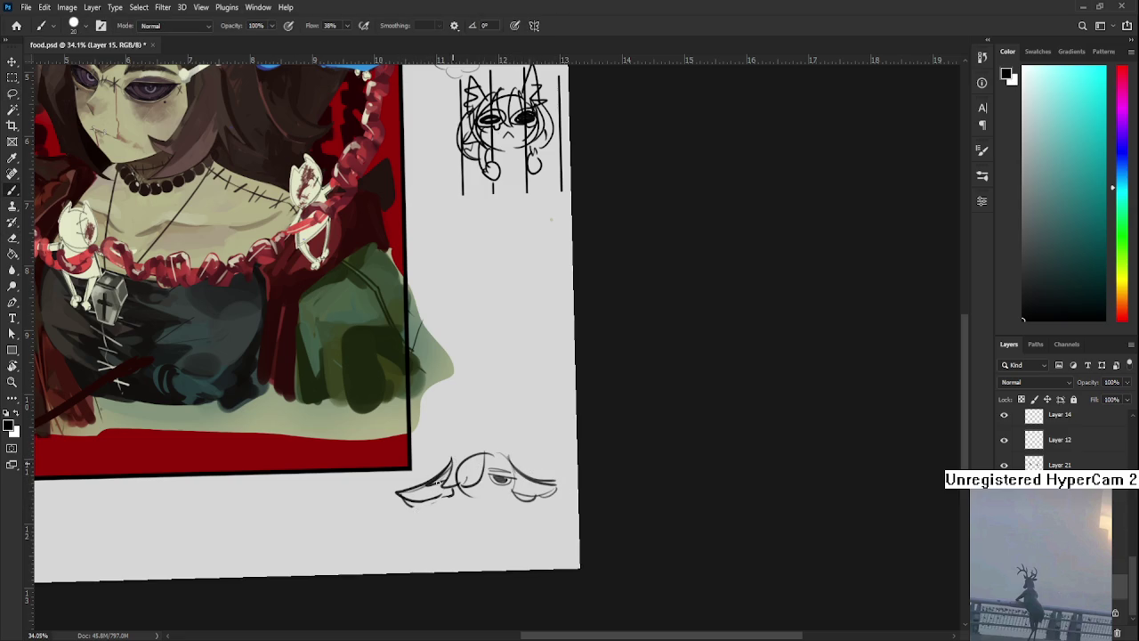
pyautogui.moveTo(459, 452)
pyautogui.mouseDown()
pyautogui.moveTo(506, 450)
pyautogui.moveTo(486, 446)
pyautogui.moveTo(520, 468)
pyautogui.moveTo(461, 433)
pyautogui.moveTo(470, 409)
pyautogui.mouseUp()
pyautogui.moveTo(495, 450)
pyautogui.mouseDown()
pyautogui.moveTo(495, 412)
pyautogui.moveTo(509, 445)
pyautogui.moveTo(497, 455)
pyautogui.moveTo(515, 480)
pyautogui.moveTo(467, 486)
pyautogui.moveTo(496, 450)
pyautogui.mouseUp()
pyautogui.scroll(-1, 495, 456)
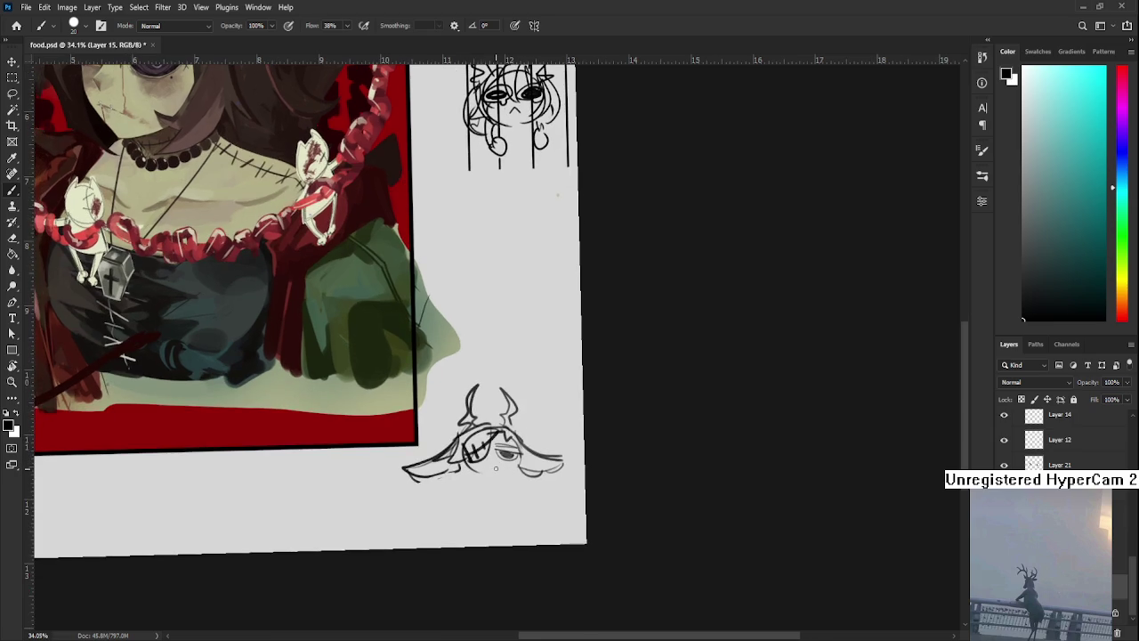
pyautogui.press('[')
pyautogui.moveTo(486, 465); pyautogui.dragTo(502, 465)
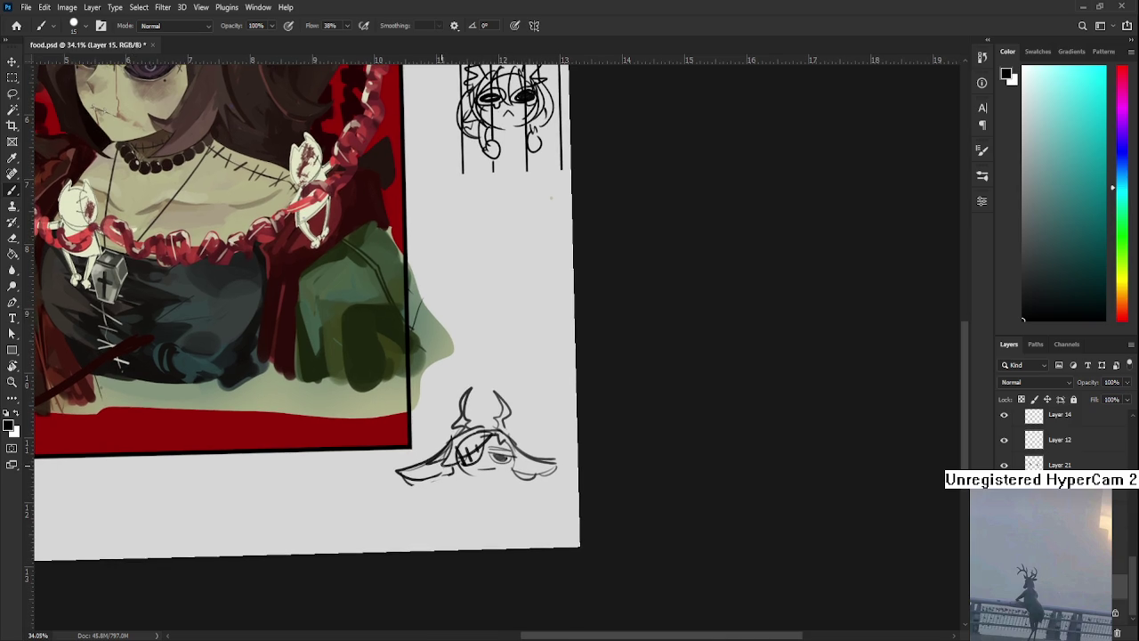
# Step: Lasso the left part of the horned sketch and shrink it to about 91%
pyautogui.press('l')
pyautogui.moveTo(450, 432)
pyautogui.mouseDown()
pyautogui.moveTo(384, 488)
pyautogui.moveTo(454, 470)
pyautogui.mouseUp()
pyautogui.hotkey('ctrl', 't')
pyautogui.moveTo(381, 498); pyautogui.dragTo(400, 502)
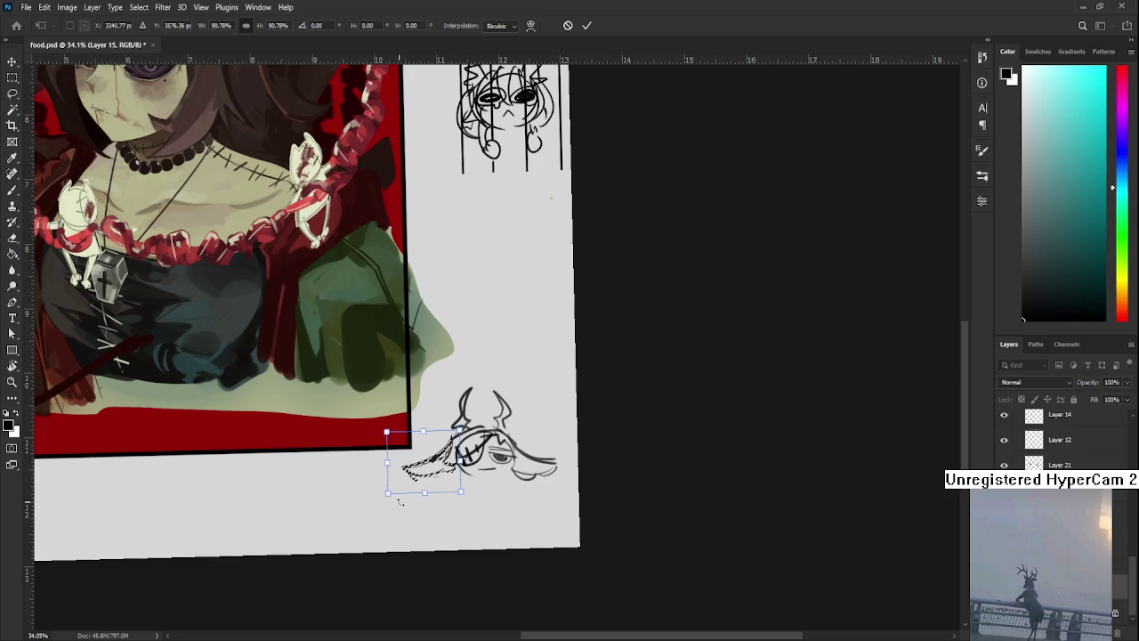
pyautogui.press('Return')
pyautogui.press('b')
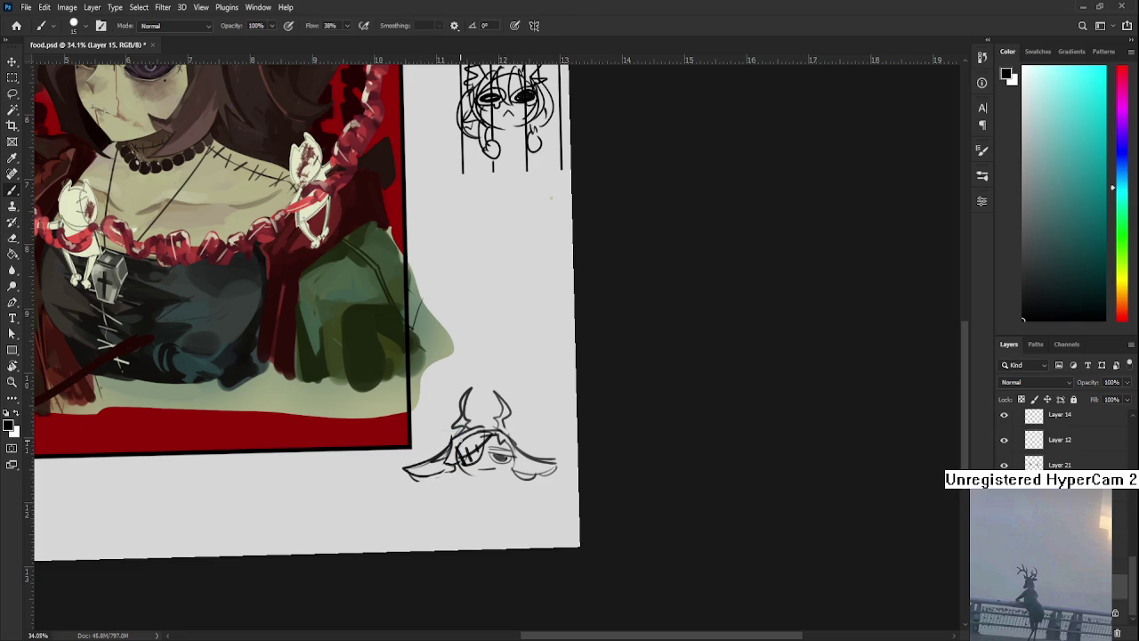
# Step: Draw the creature's neck and chest outline under its face
pyautogui.scroll(-3, 463, 445)
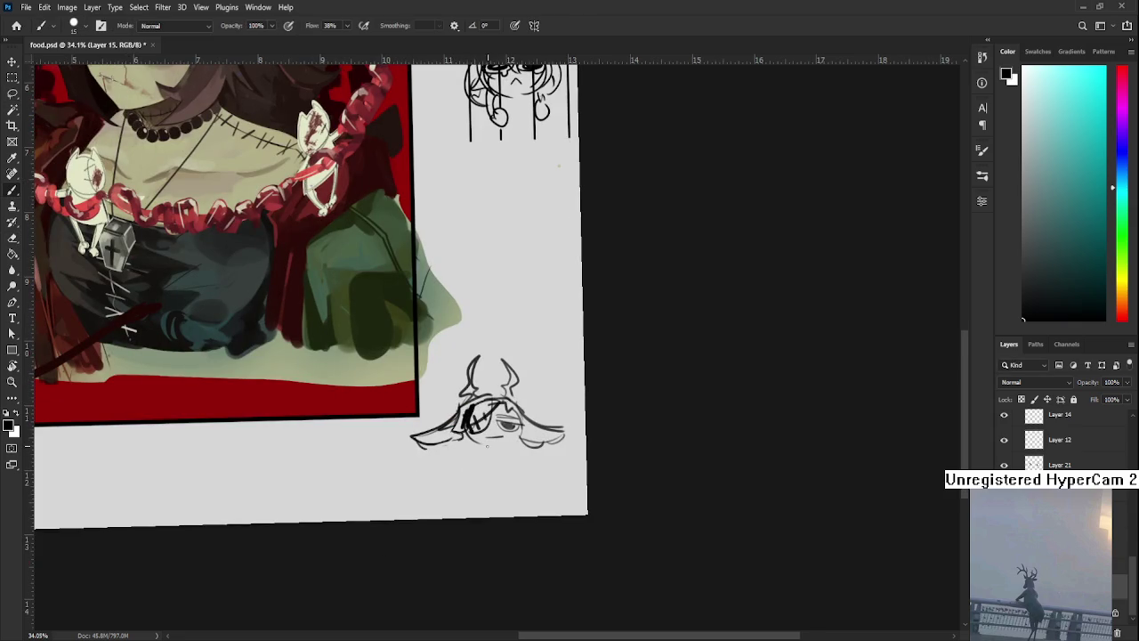
pyautogui.moveTo(481, 449)
pyautogui.mouseDown()
pyautogui.moveTo(485, 470)
pyautogui.moveTo(516, 467)
pyautogui.moveTo(483, 467)
pyautogui.mouseUp()
pyautogui.hotkey('ctrl', 'z')
pyautogui.hotkey('ctrl', 'z')
pyautogui.hotkey('ctrl', 'z')
pyautogui.moveTo(482, 449)
pyautogui.mouseDown()
pyautogui.moveTo(483, 464)
pyautogui.moveTo(513, 462)
pyautogui.moveTo(507, 449)
pyautogui.mouseUp()
# Step: Hand-letter the R of DEFR beside the creature, then zoom in on the sketch
pyautogui.moveTo(527, 402)
pyautogui.mouseDown()
pyautogui.moveTo(520, 416)
pyautogui.moveTo(537, 410)
pyautogui.mouseUp()
pyautogui.moveTo(537, 396)
pyautogui.mouseDown()
pyautogui.moveTo(541, 425)
pyautogui.moveTo(552, 424)
pyautogui.moveTo(523, 424)
pyautogui.mouseUp()
pyautogui.press('e')
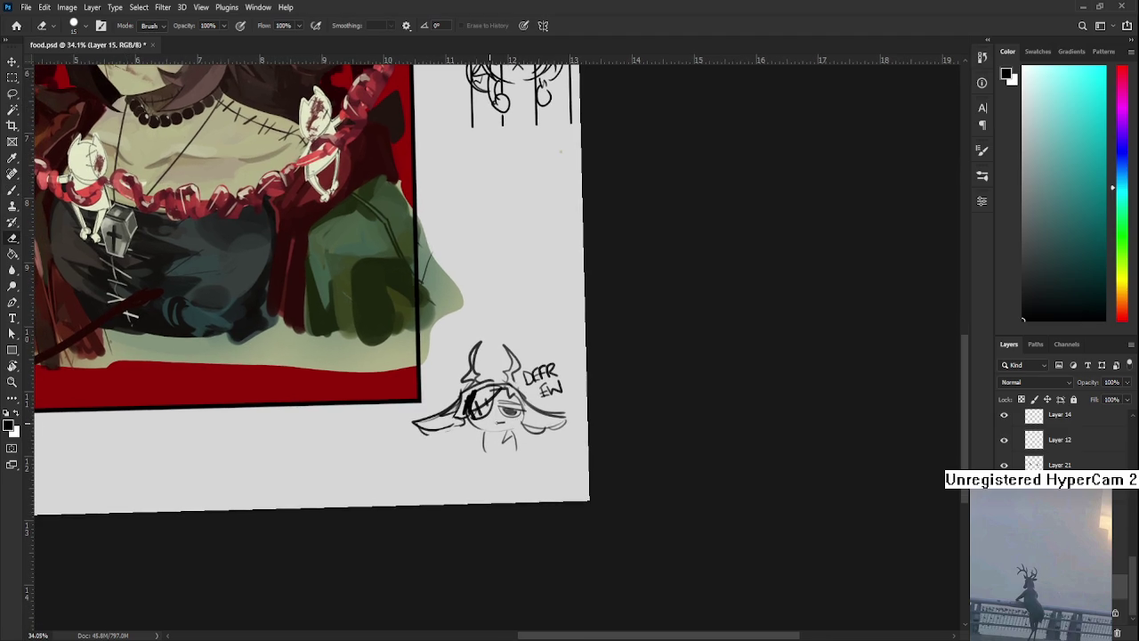
pyautogui.press('b')
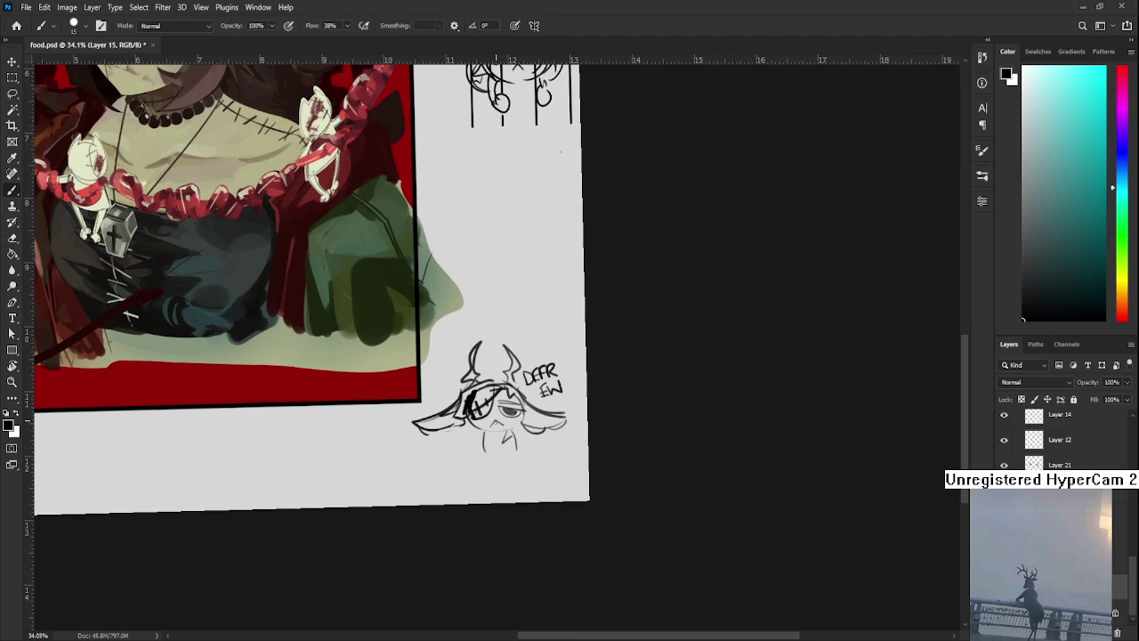
pyautogui.moveTo(511, 457)
pyautogui.mouseDown()
pyautogui.moveTo(518, 430)
pyautogui.moveTo(614, 401)
pyautogui.mouseUp()
pyautogui.scroll(1, 560, 424)
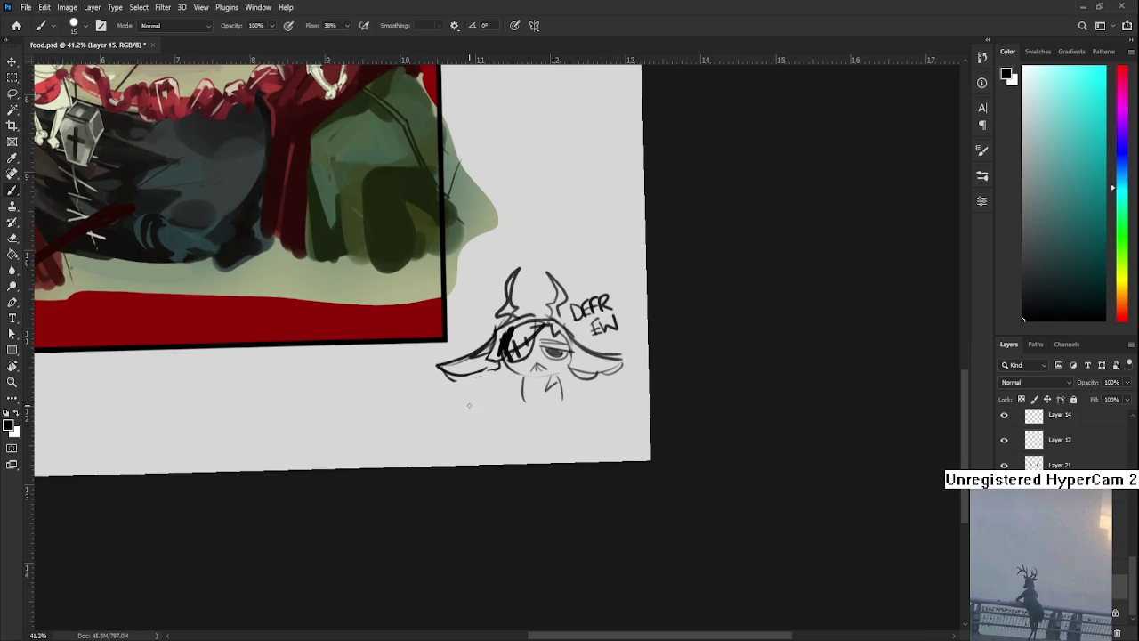
# Step: Sketch a small chick with a round body and inner curve below the creature
pyautogui.moveTo(476, 401)
pyautogui.mouseDown()
pyautogui.moveTo(470, 441)
pyautogui.moveTo(508, 428)
pyautogui.moveTo(446, 424)
pyautogui.moveTo(504, 419)
pyautogui.moveTo(447, 420)
pyautogui.moveTo(457, 417)
pyautogui.moveTo(479, 458)
pyautogui.mouseUp()
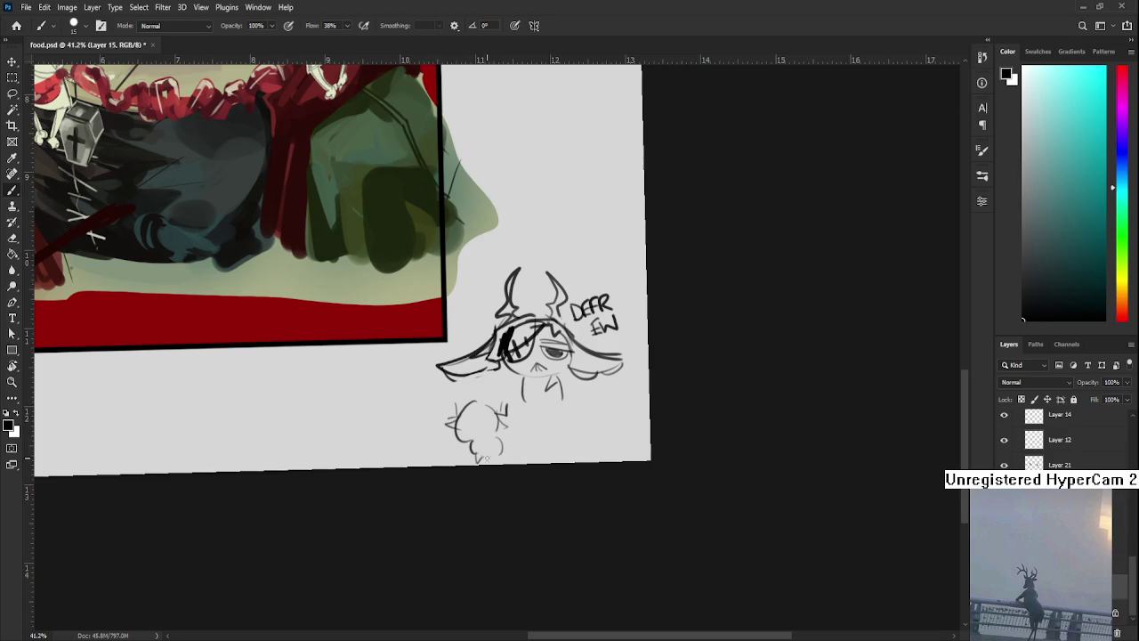
pyautogui.moveTo(473, 410); pyautogui.dragTo(464, 456)
pyautogui.moveTo(534, 356); pyautogui.dragTo(534, 370)
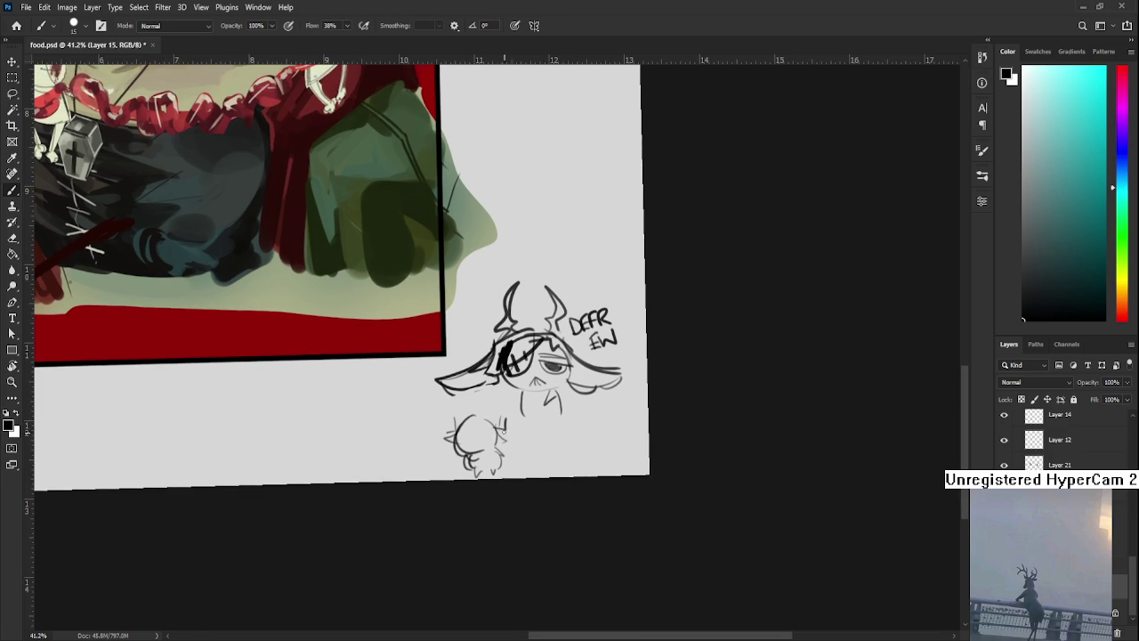
pyautogui.moveTo(507, 427); pyautogui.dragTo(493, 436)
# Step: Extend the lettering to EWWW!, then straighten the view to show the whole portrait
pyautogui.scroll(-2, 519, 432)
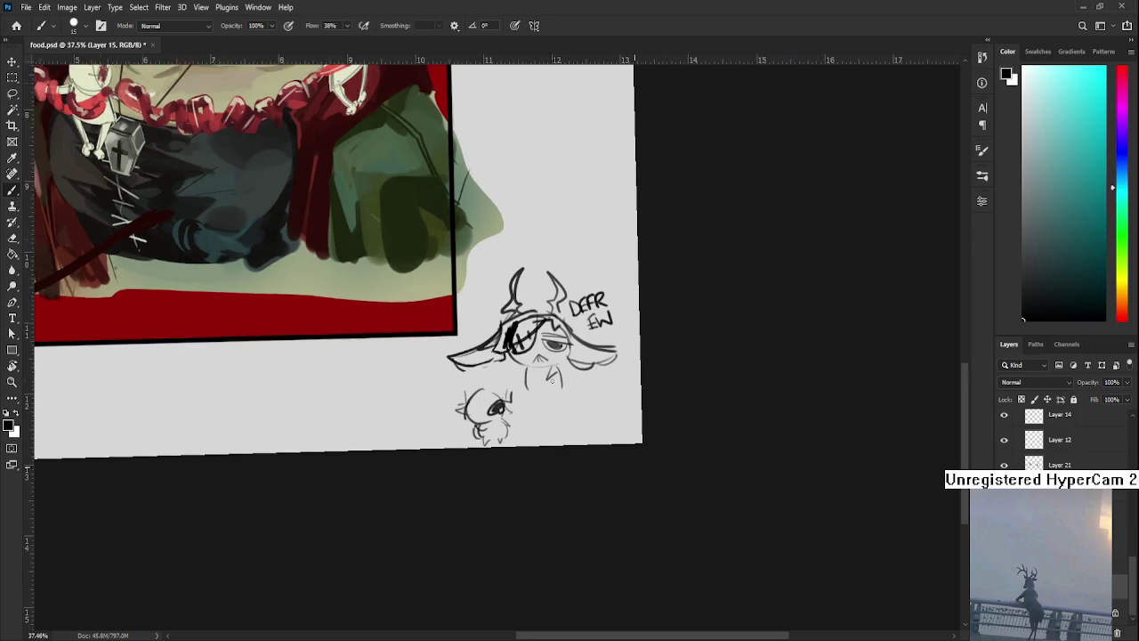
pyautogui.moveTo(552, 381); pyautogui.dragTo(650, 425)
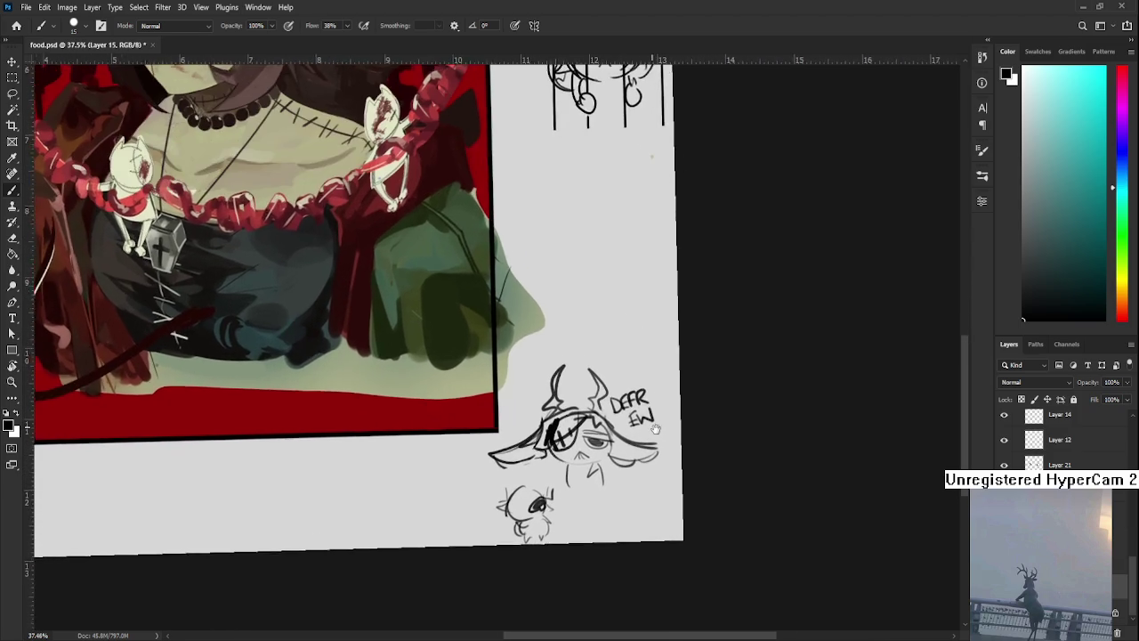
pyautogui.scroll(1, 650, 424)
pyautogui.moveTo(653, 435)
pyautogui.mouseDown()
pyautogui.moveTo(598, 447)
pyautogui.moveTo(634, 425)
pyautogui.mouseUp()
pyautogui.click(637, 431)
pyautogui.scroll(-1, 637, 431)
pyautogui.scroll(-1, 646, 427)
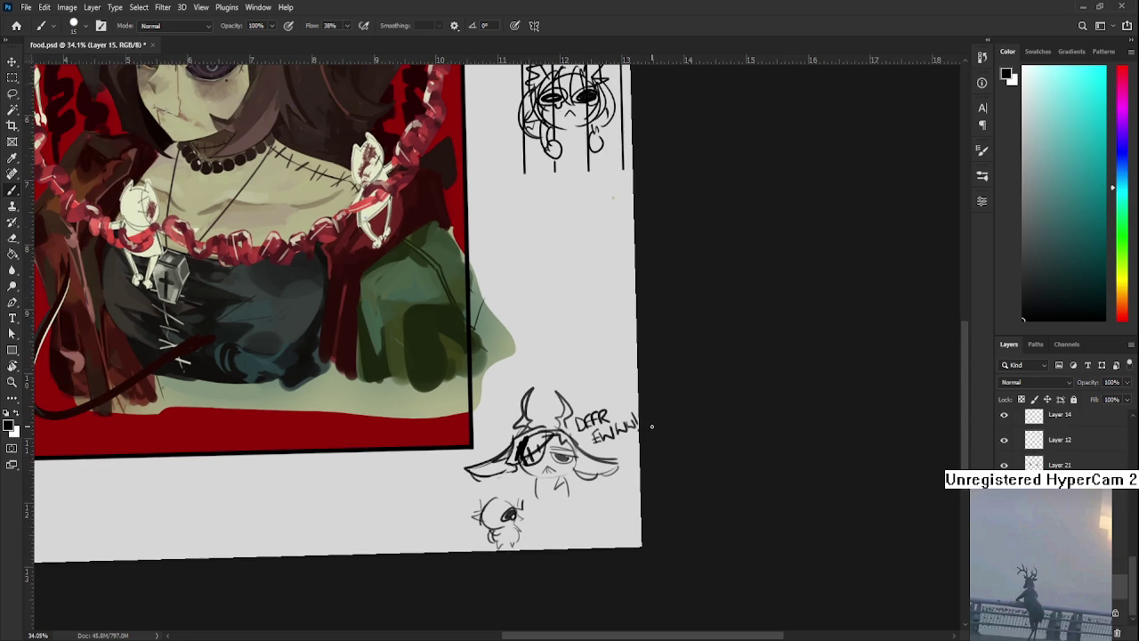
pyautogui.press('r')
pyautogui.click(709, 442)
pyautogui.moveTo(656, 427); pyautogui.dragTo(778, 507)
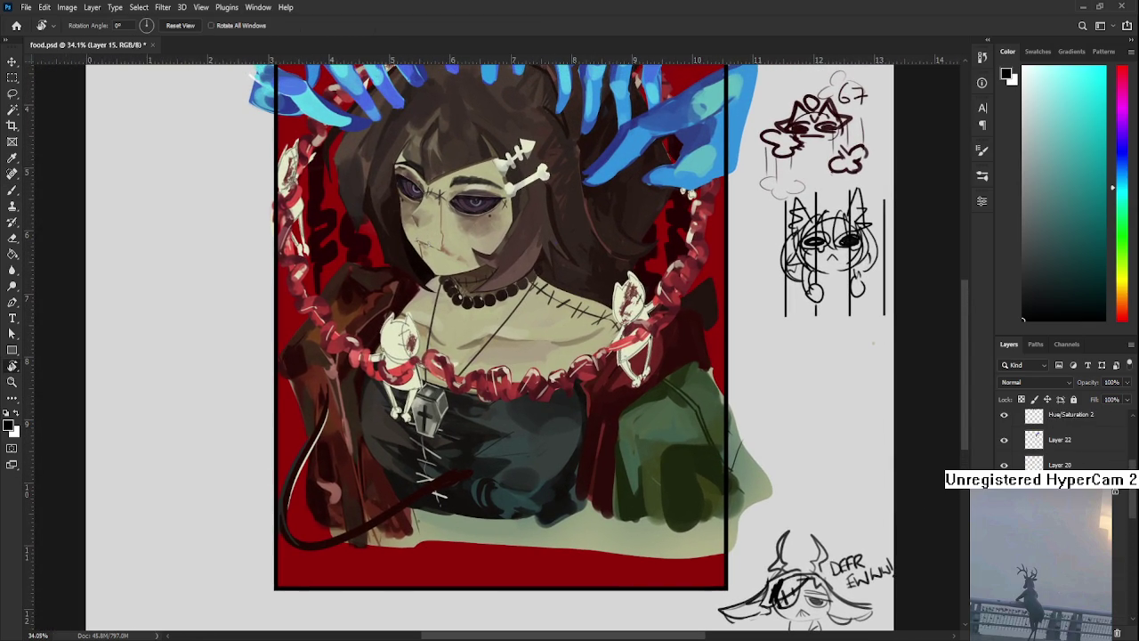
pyautogui.scroll(3, 1064, 440)
pyautogui.moveTo(436, 496)
pyautogui.mouseDown()
pyautogui.moveTo(481, 400)
pyautogui.moveTo(498, 429)
pyautogui.mouseUp()
pyautogui.press('b')
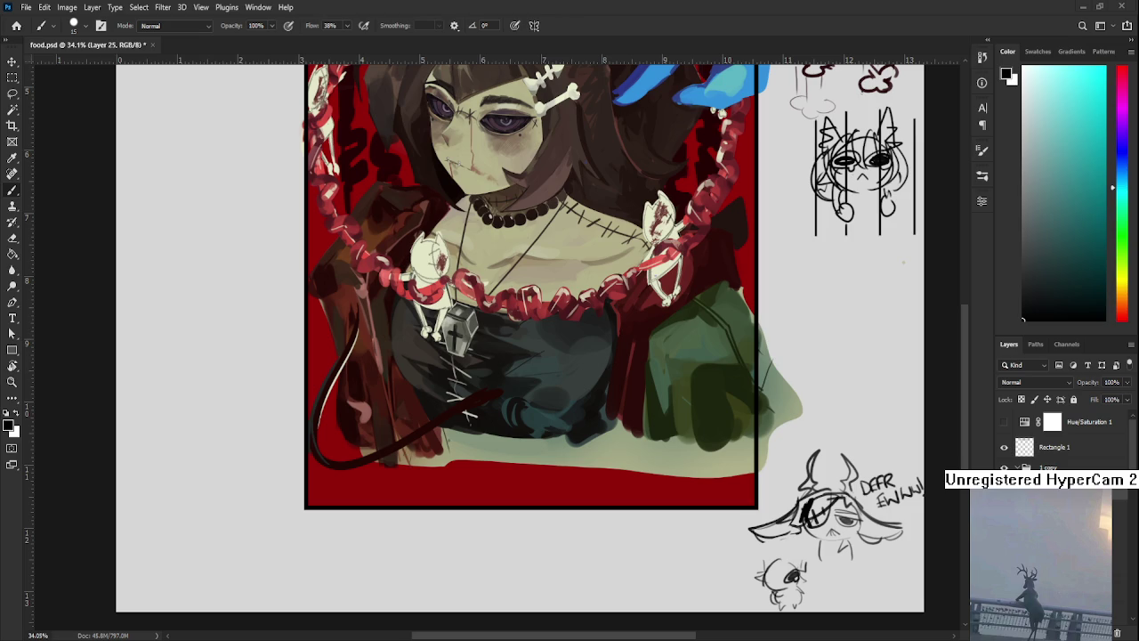
pyautogui.moveTo(522, 434); pyautogui.dragTo(523, 525)
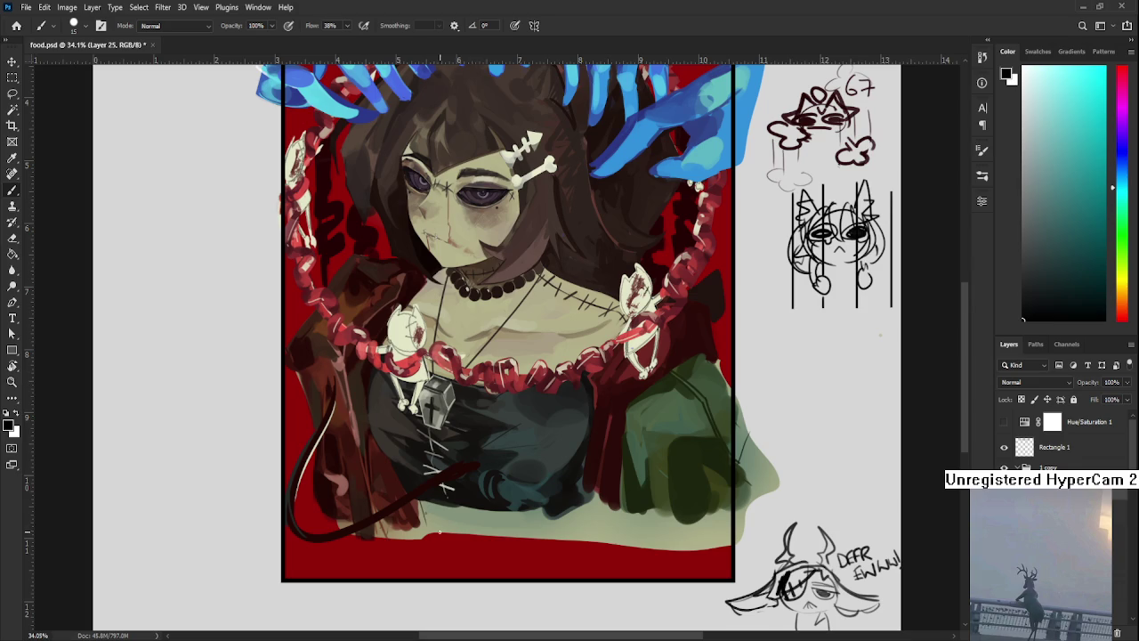
# Step: Sample the tail's dark red and extend the tail rightward across the chest
pyautogui.keyDown('alt'); pyautogui.click(497, 501); pyautogui.keyUp('alt')
pyautogui.moveTo(497, 501); pyautogui.dragTo(524, 445)
pyautogui.keyDown('alt'); pyautogui.click(437, 477); pyautogui.keyUp('alt')
pyautogui.moveTo(437, 477); pyautogui.dragTo(469, 464)
pyautogui.keyDown('alt'); pyautogui.click(463, 472); pyautogui.keyUp('alt')
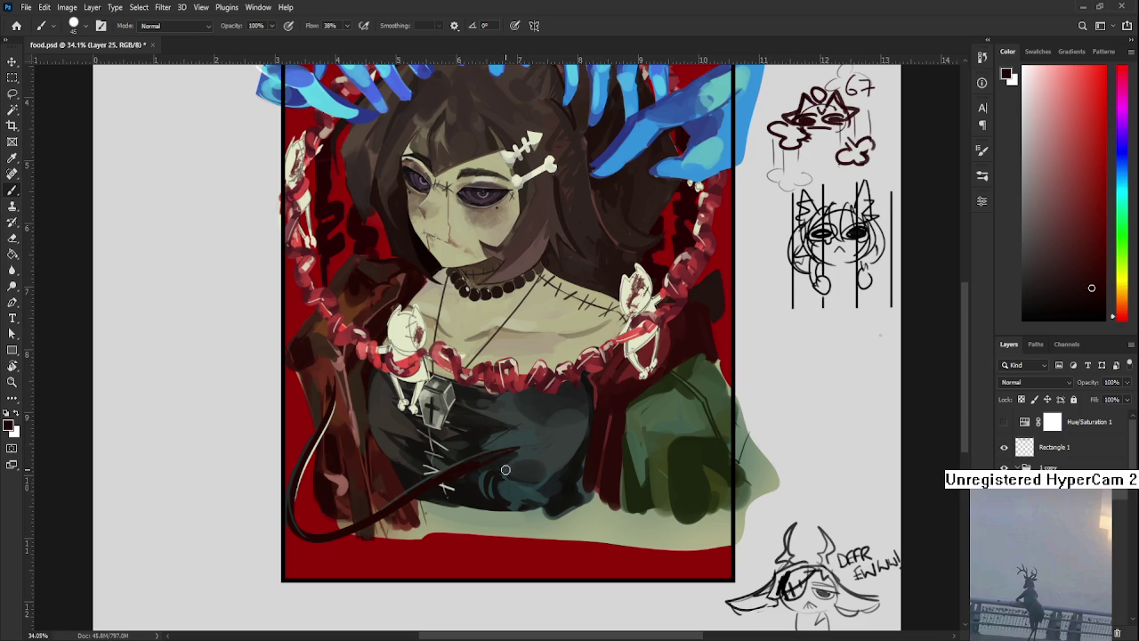
pyautogui.keyDown('alt'); pyautogui.click(469, 461); pyautogui.keyUp('alt')
pyautogui.moveTo(512, 455); pyautogui.dragTo(554, 452)
# Step: Round off the tail tip with dabs of the sampled dark red
pyautogui.keyDown('alt'); pyautogui.click(564, 448); pyautogui.keyUp('alt')
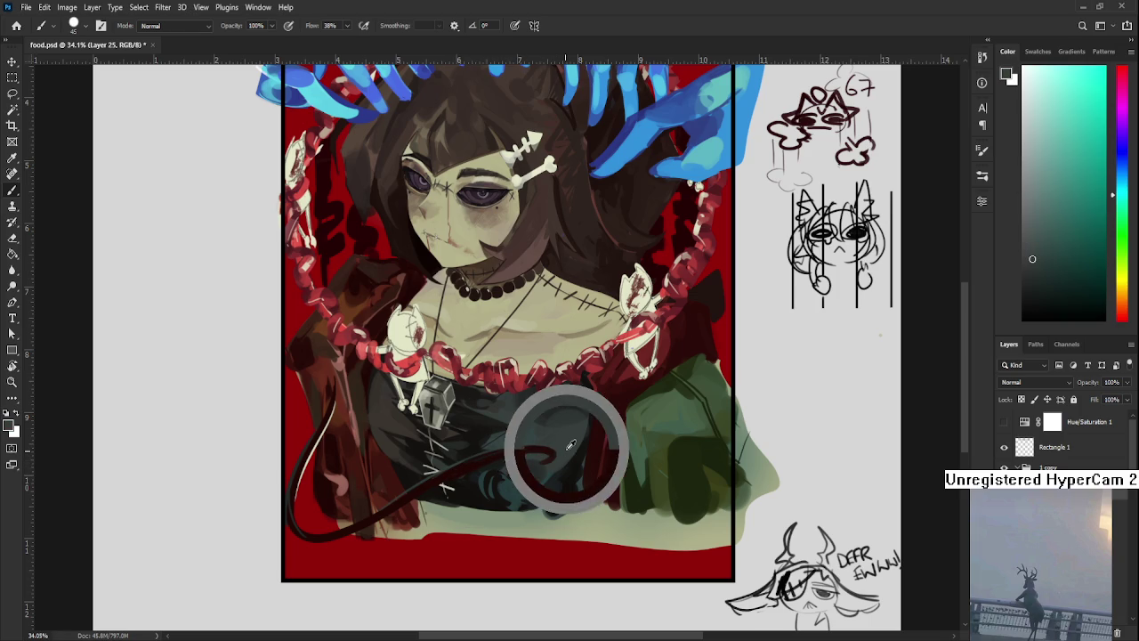
pyautogui.keyDown('alt'); pyautogui.click(551, 453); pyautogui.keyUp('alt')
pyautogui.keyDown('alt'); pyautogui.click(536, 453); pyautogui.keyUp('alt')
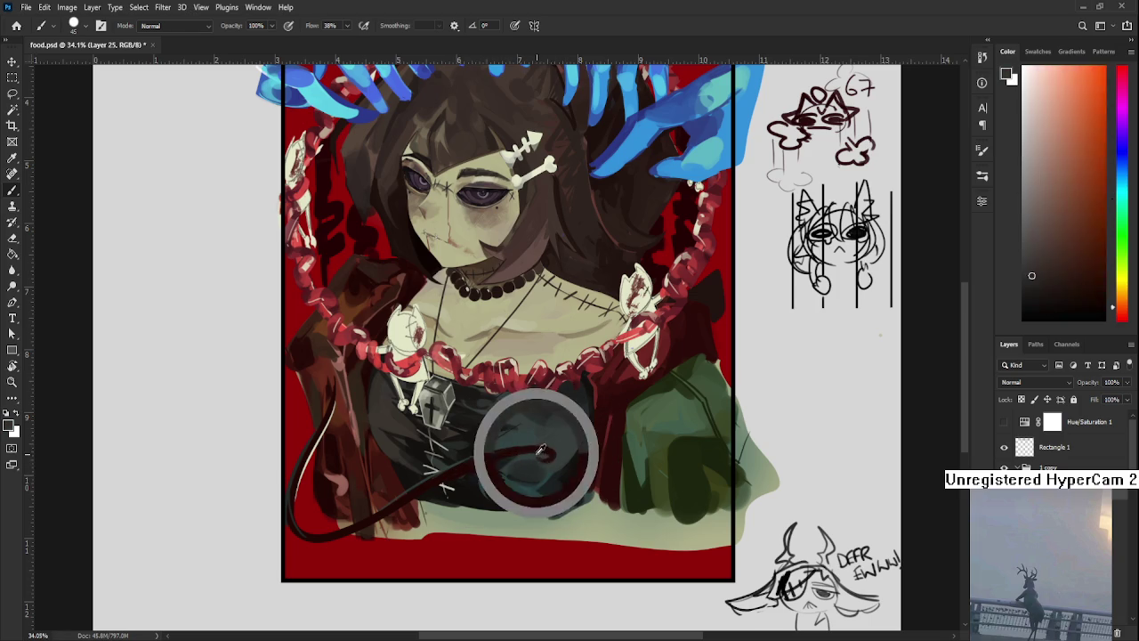
pyautogui.keyDown('alt'); pyautogui.click(542, 456); pyautogui.keyUp('alt')
pyautogui.keyDown('alt'); pyautogui.click(543, 451); pyautogui.keyUp('alt')
pyautogui.keyDown('alt'); pyautogui.click(549, 453); pyautogui.keyUp('alt')
pyautogui.click(549, 454)
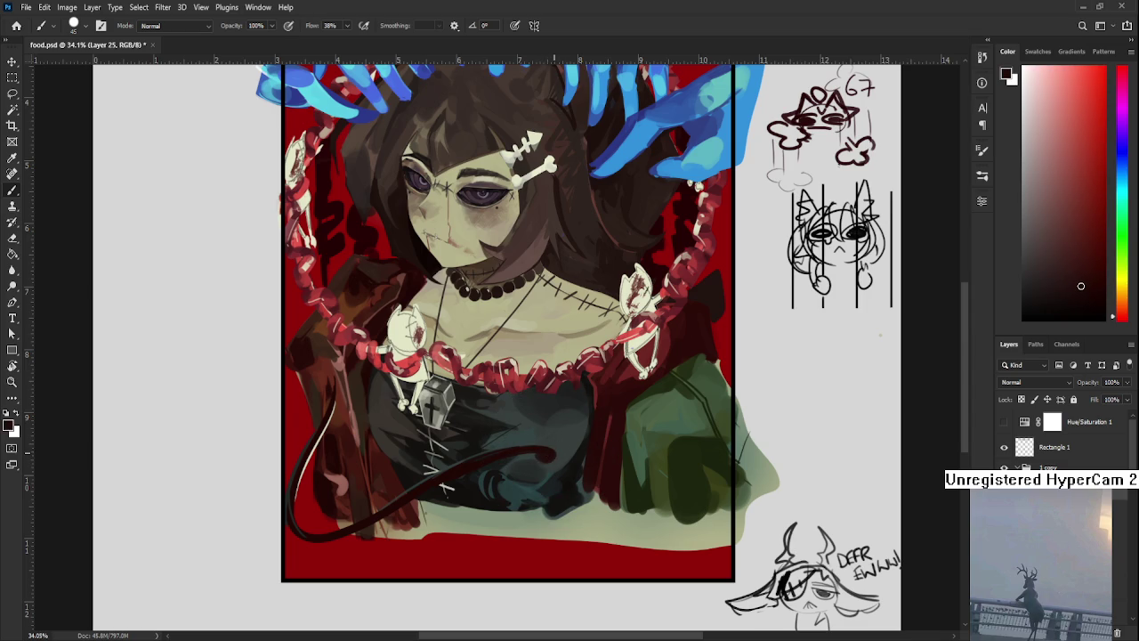
# Step: Paint a thin dark orange-brown stroke under the tail and extend the tail up to the right
pyautogui.moveTo(516, 426); pyautogui.dragTo(510, 386)
pyautogui.keyDown('alt'); pyautogui.click(485, 417); pyautogui.keyUp('alt')
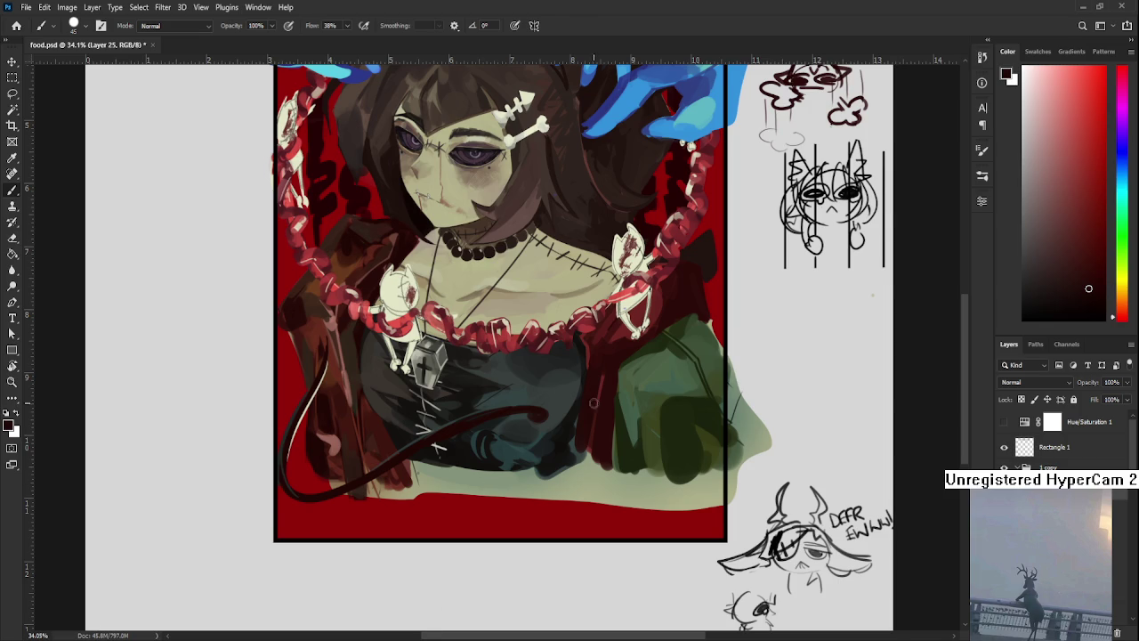
pyautogui.moveTo(514, 395); pyautogui.dragTo(482, 404)
pyautogui.keyDown('alt'); pyautogui.click(356, 419); pyautogui.keyUp('alt')
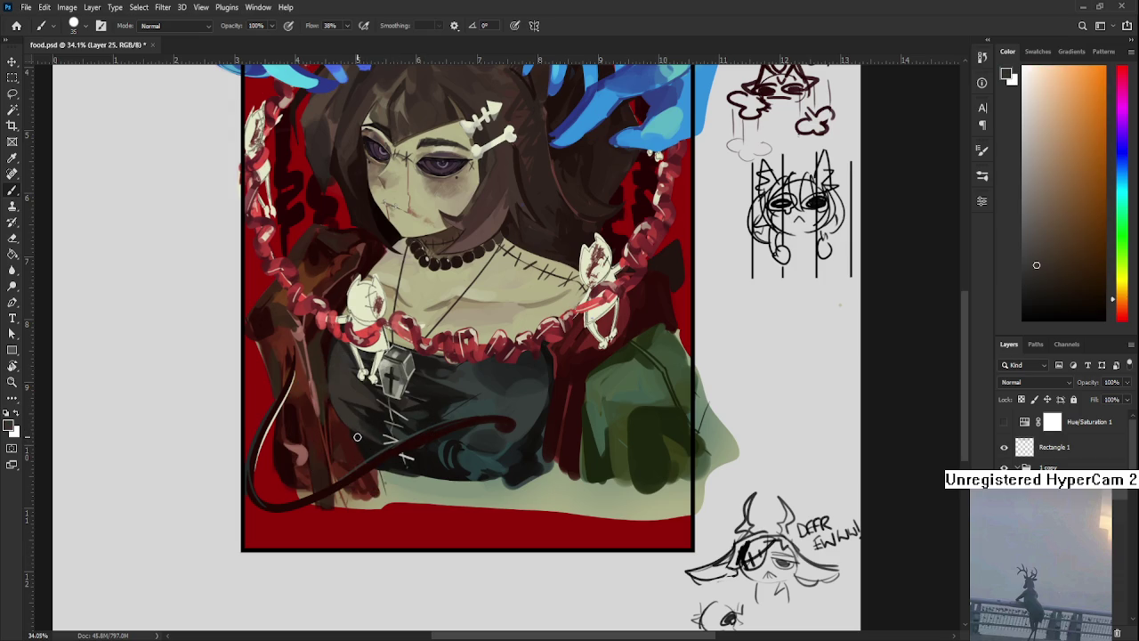
pyautogui.moveTo(374, 463); pyautogui.dragTo(534, 452)
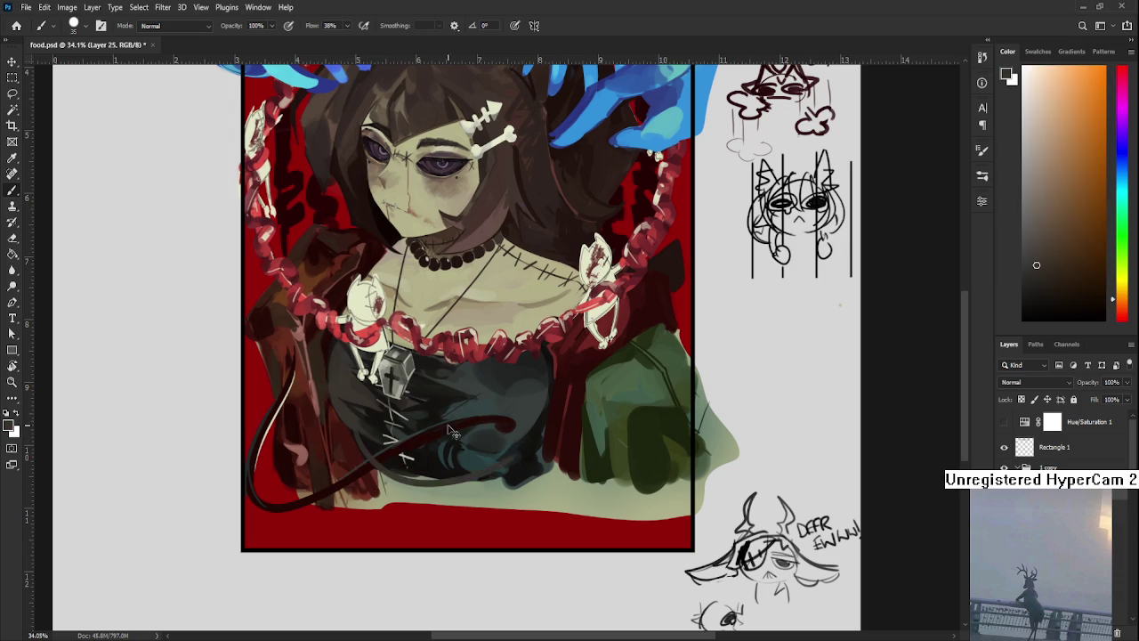
pyautogui.moveTo(405, 459); pyautogui.dragTo(510, 431)
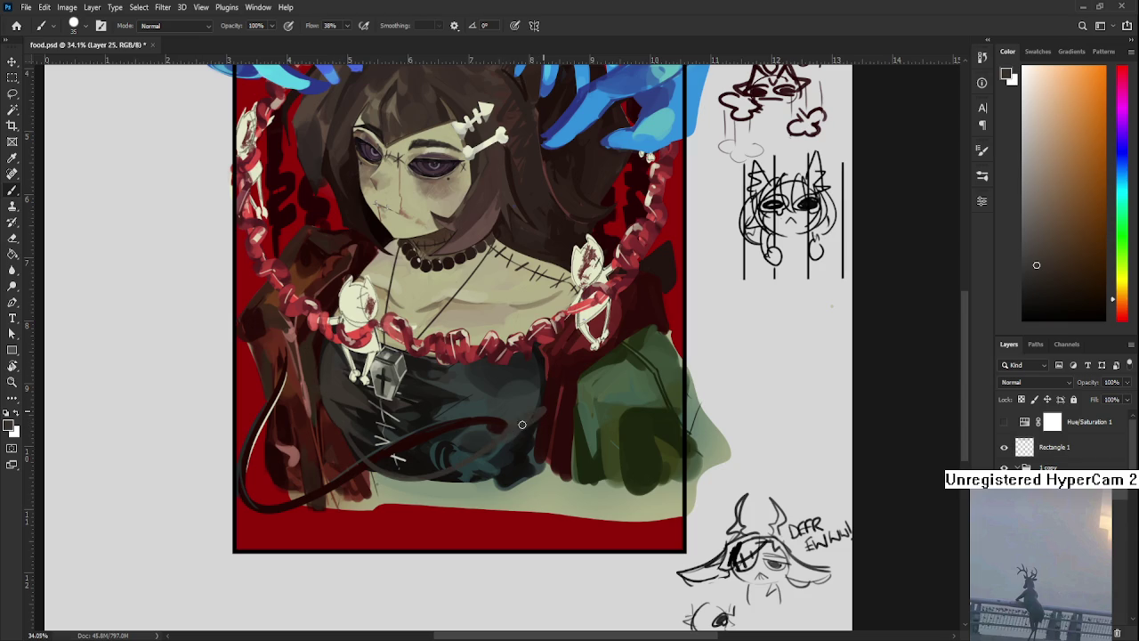
pyautogui.keyDown('alt'); pyautogui.click(538, 413); pyautogui.keyUp('alt')
pyautogui.moveTo(543, 409)
pyautogui.mouseDown()
pyautogui.moveTo(504, 431)
pyautogui.moveTo(372, 377)
pyautogui.mouseUp()
pyautogui.press('r')
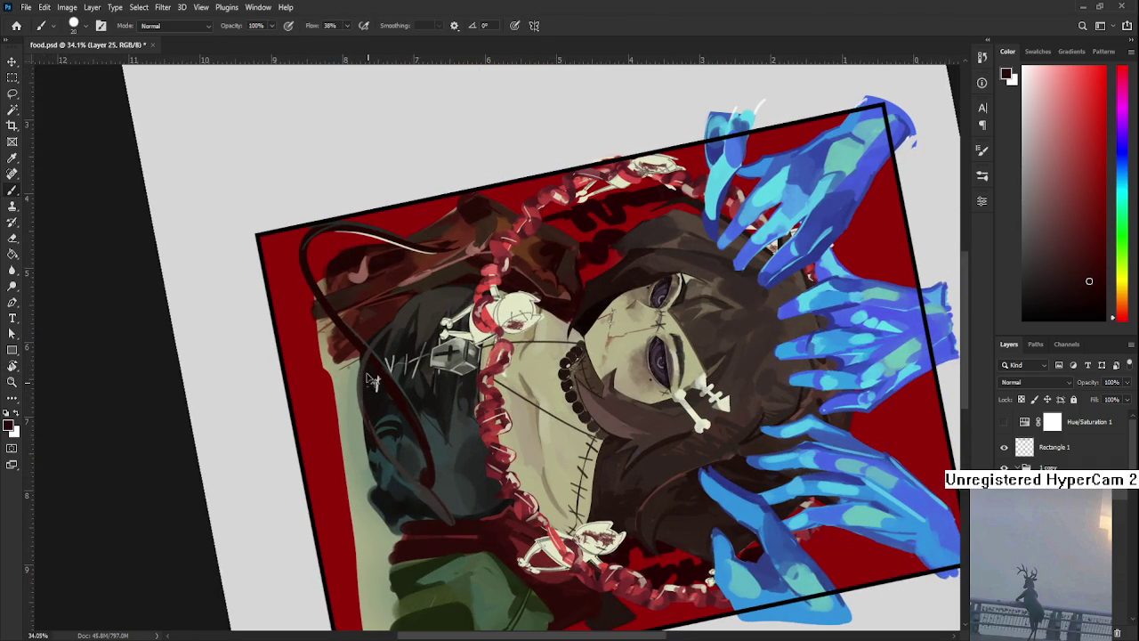
pyautogui.moveTo(375, 434); pyautogui.dragTo(406, 458)
pyautogui.press('r')
pyautogui.moveTo(375, 382); pyautogui.dragTo(403, 418)
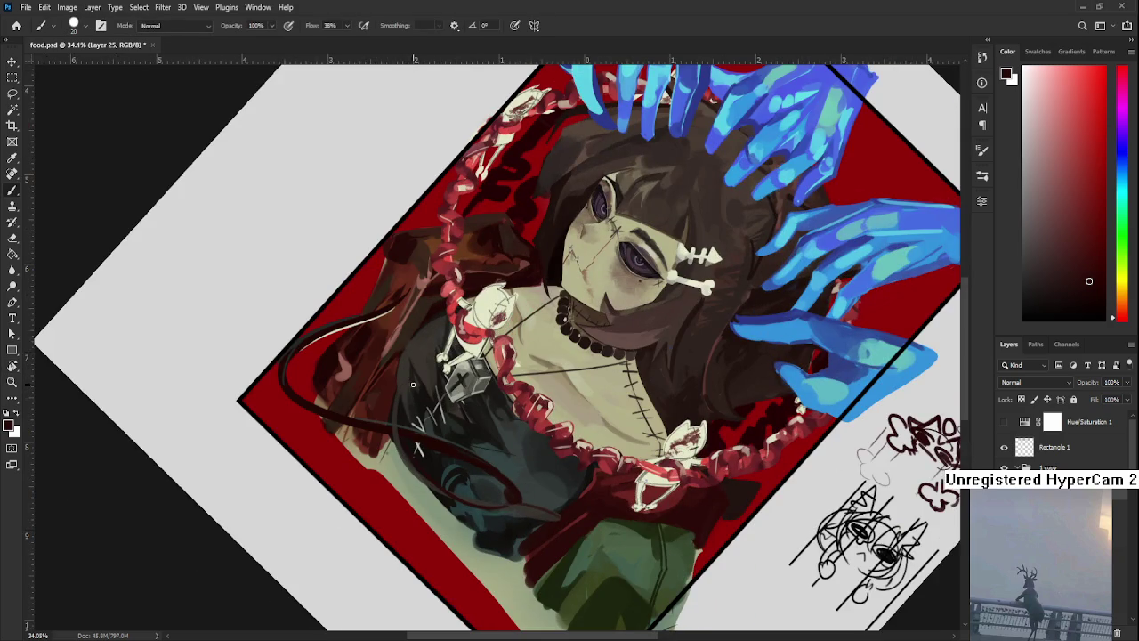
pyautogui.press('r')
pyautogui.moveTo(415, 378); pyautogui.dragTo(439, 377)
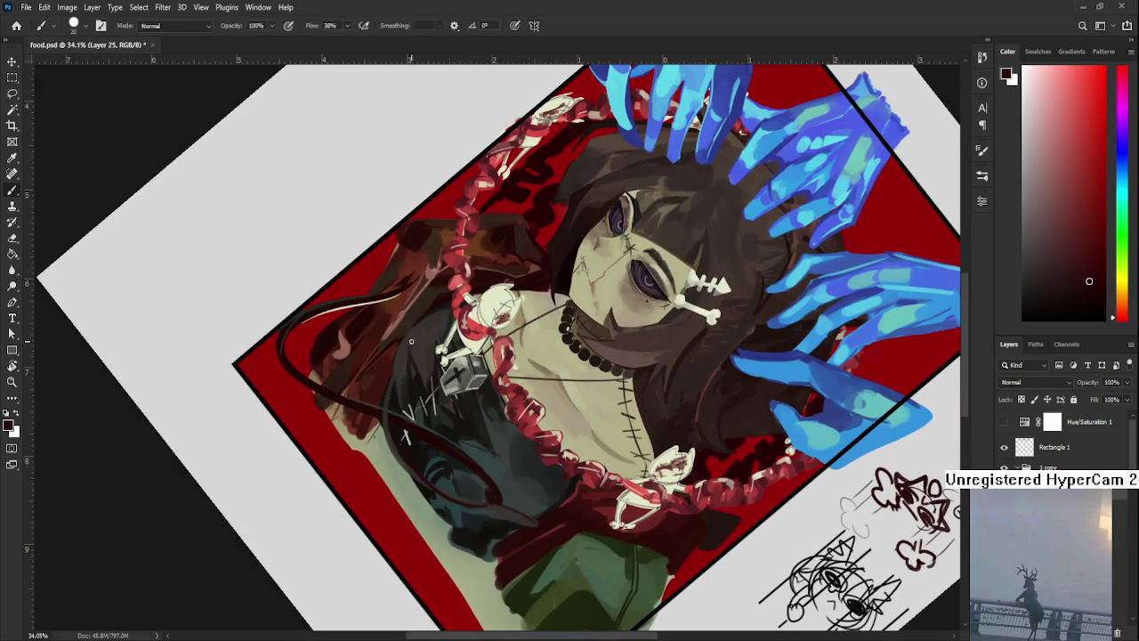
pyautogui.press('r')
pyautogui.moveTo(428, 432)
pyautogui.mouseDown()
pyautogui.moveTo(380, 396)
pyautogui.moveTo(534, 472)
pyautogui.mouseUp()
pyautogui.keyDown('alt'); pyautogui.click(380, 396); pyautogui.keyUp('alt')
pyautogui.press('r')
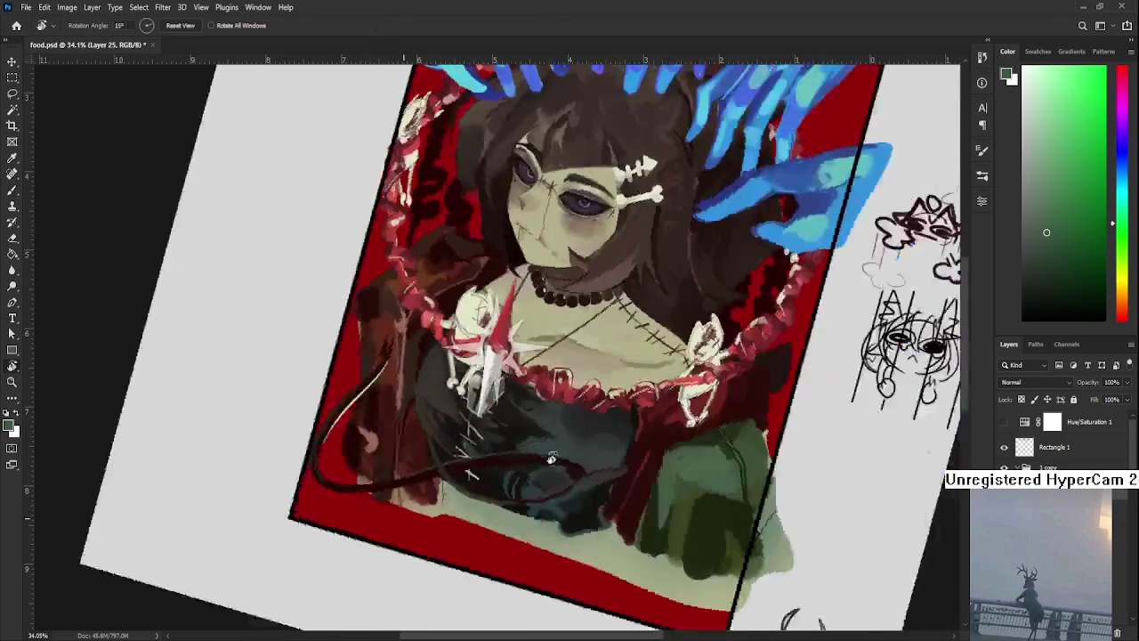
pyautogui.scroll(-2, 534, 471)
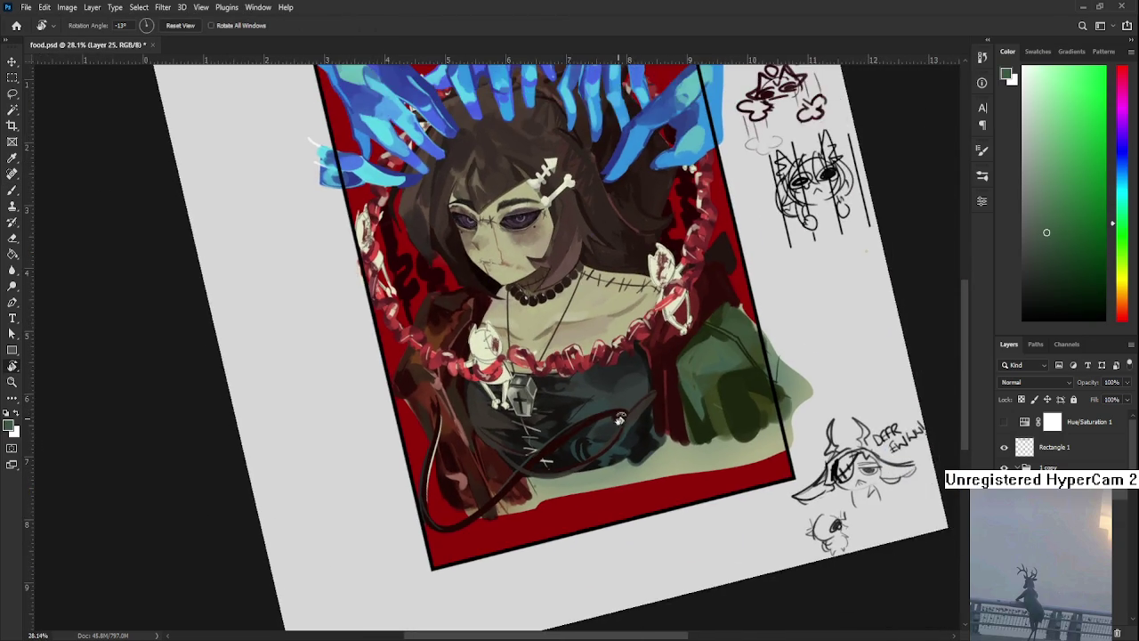
pyautogui.moveTo(535, 472); pyautogui.dragTo(704, 553)
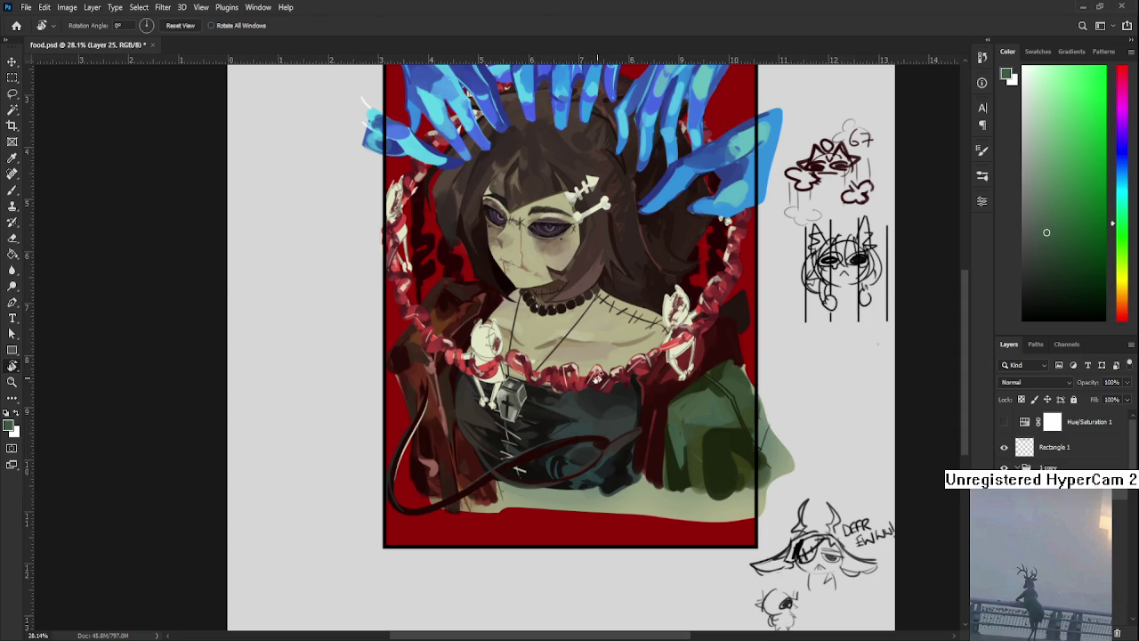
pyautogui.press('b')
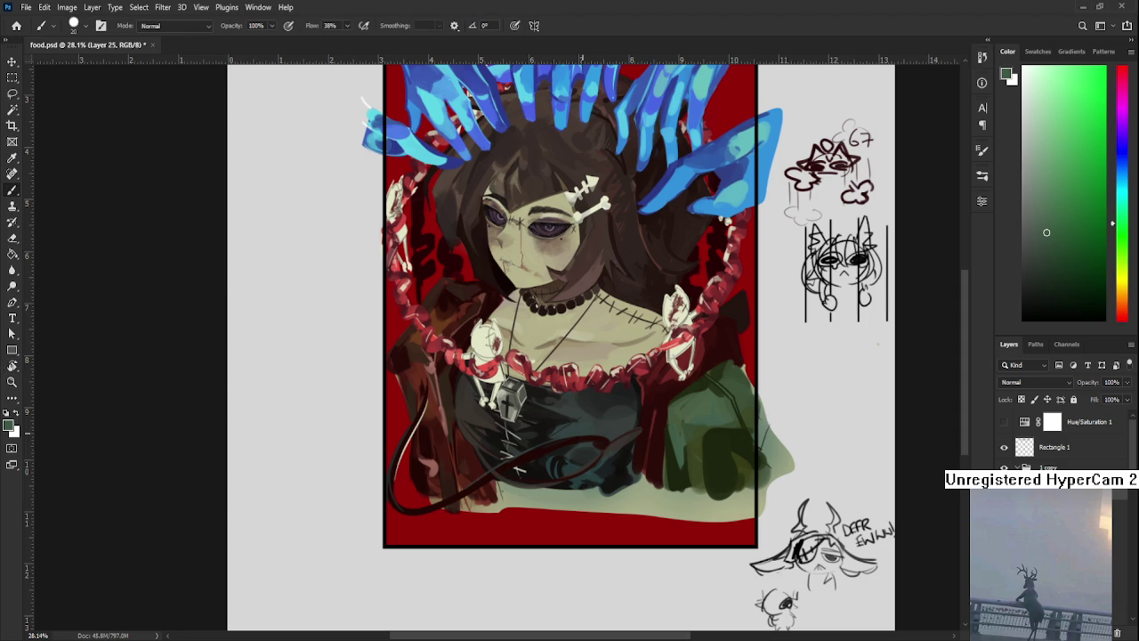